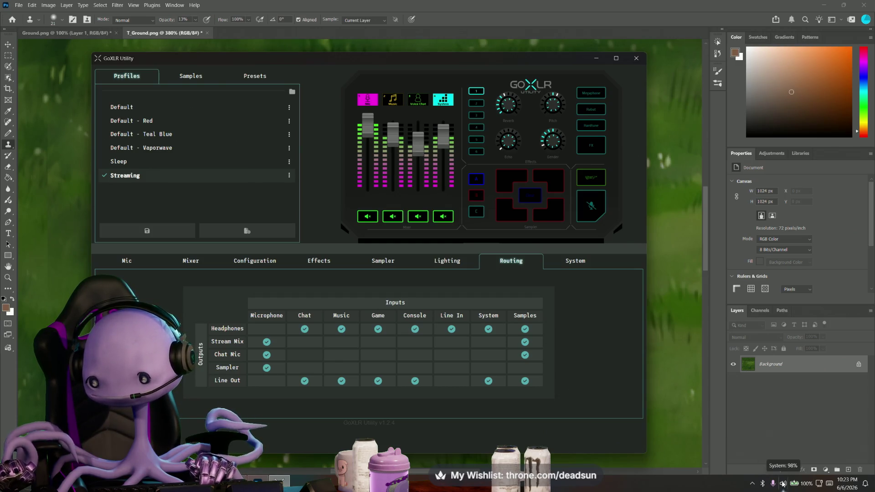
# Overwrite the GoXLR Streaming profile with the current mixer and routing settings
pyautogui.click(783, 483)
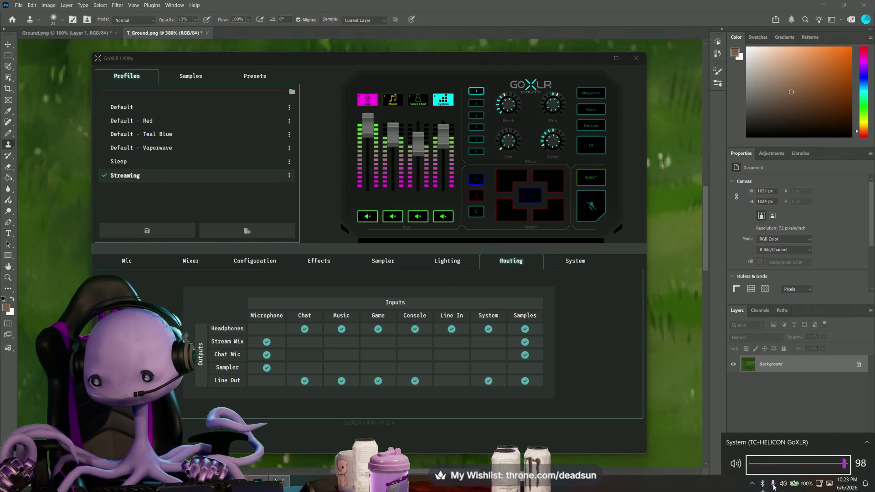
pyautogui.click(753, 485)
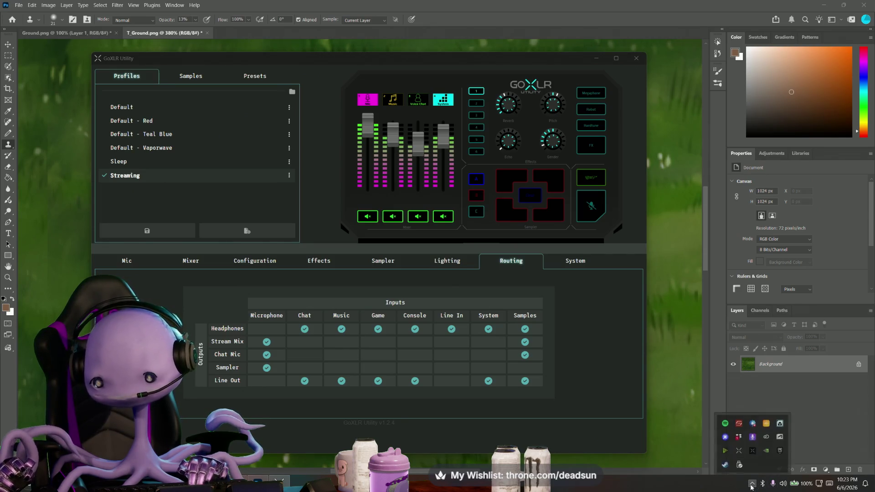
pyautogui.click(156, 230)
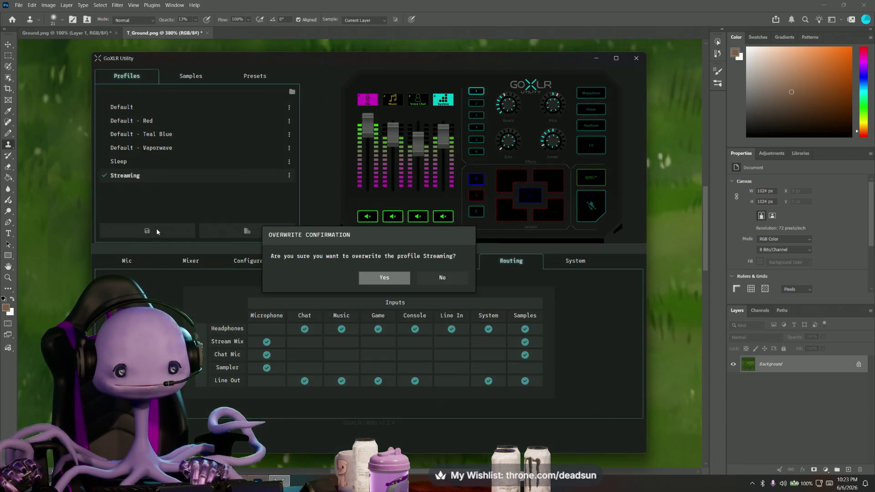
pyautogui.click(372, 278)
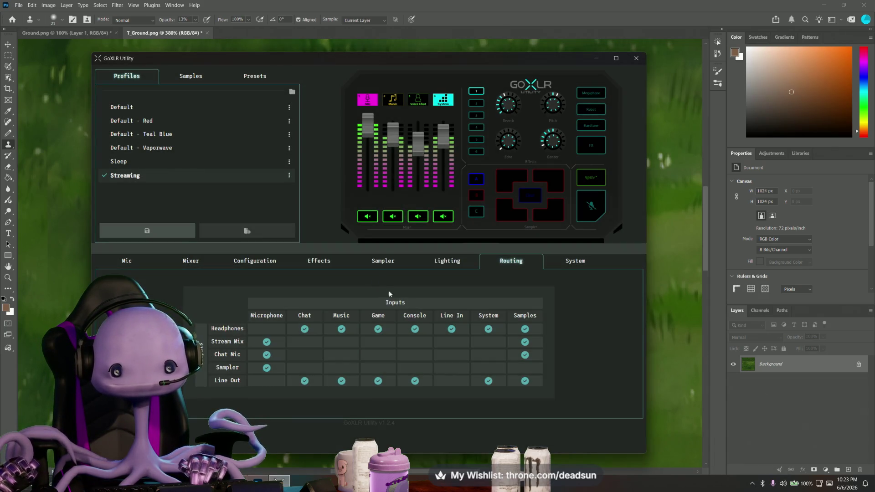
# Launch NVIDIA Broadcast from its system tray icon menu
pyautogui.click(752, 485)
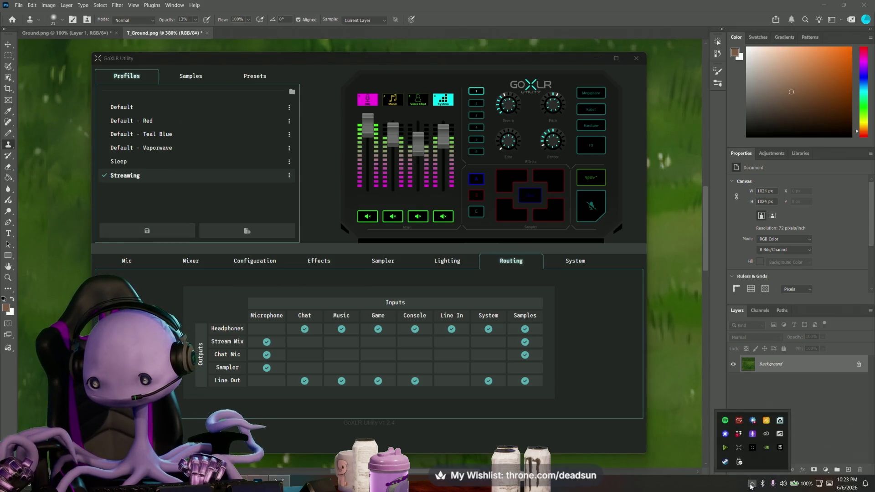
pyautogui.rightClick(723, 447)
pyautogui.click(747, 379)
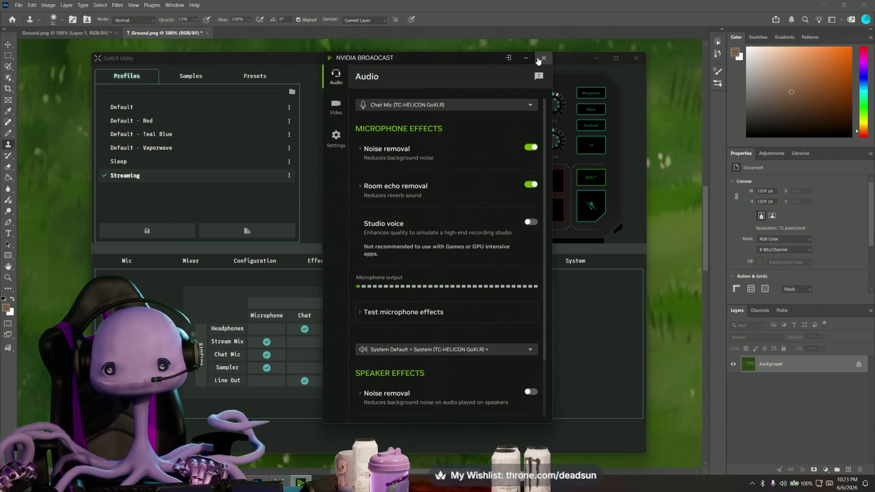
# Review Broadcast's mic noise and echo removal, close it, and bring GoXLR back
pyautogui.moveTo(471, 63); pyautogui.dragTo(443, 70)
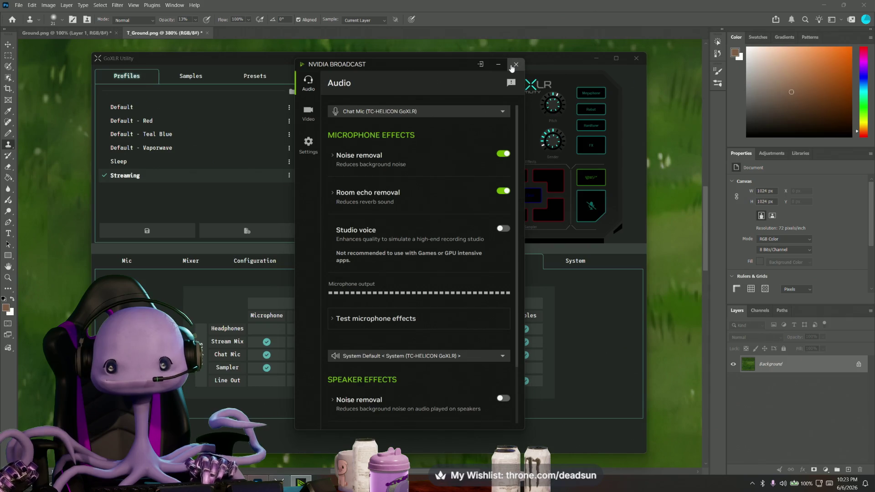
pyautogui.click(516, 64)
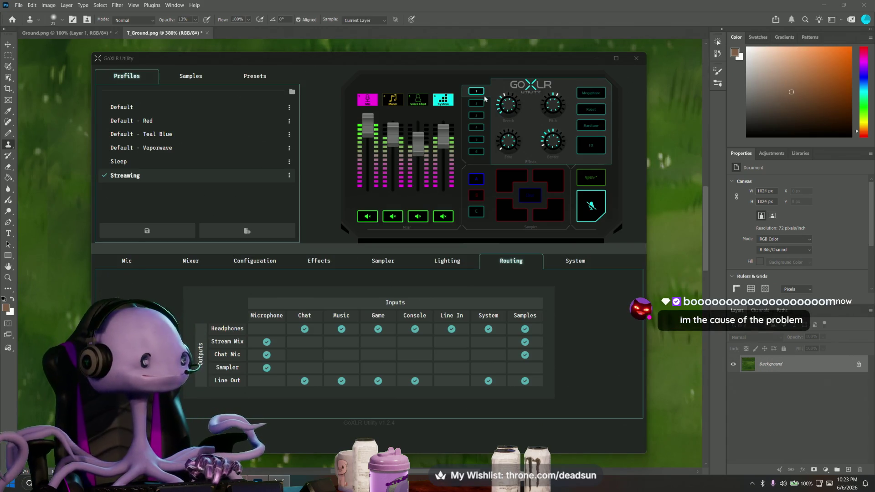
pyautogui.click(596, 61)
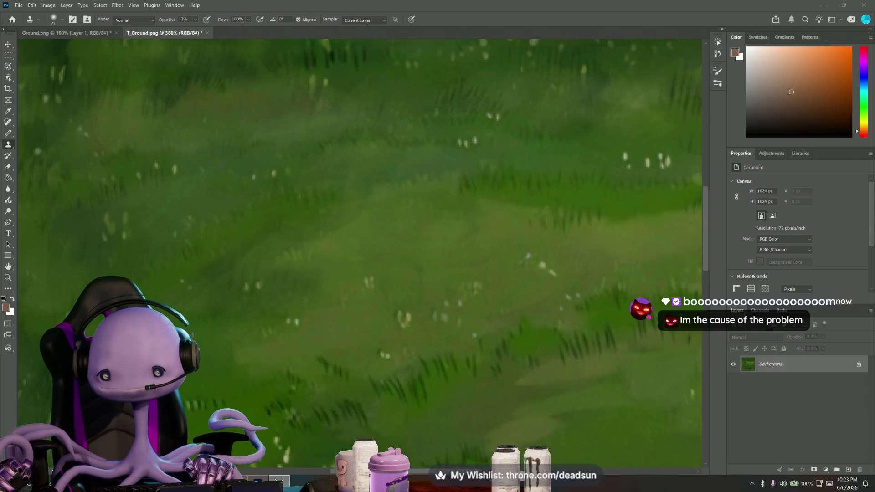
pyautogui.hotkey('alt', 'Tab')
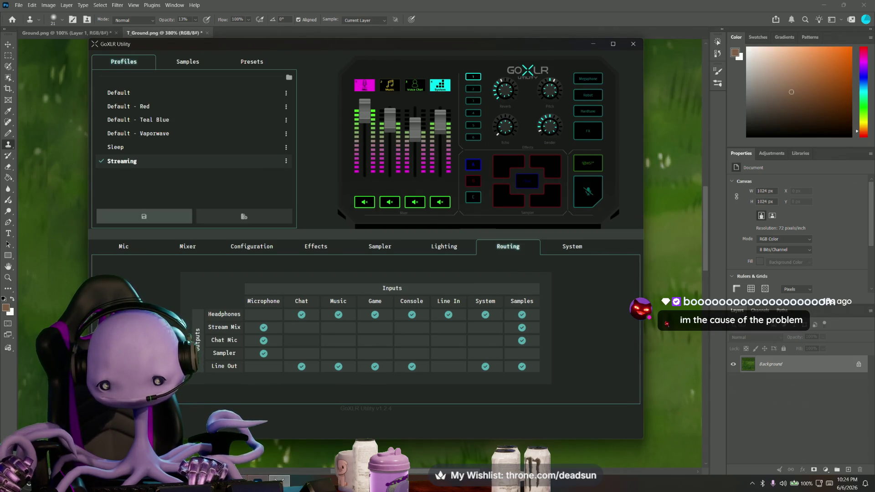
# View the new #fan-art drawing full size in Discord, then return to Photoshop
pyautogui.hotkey('alt', 'Tab')
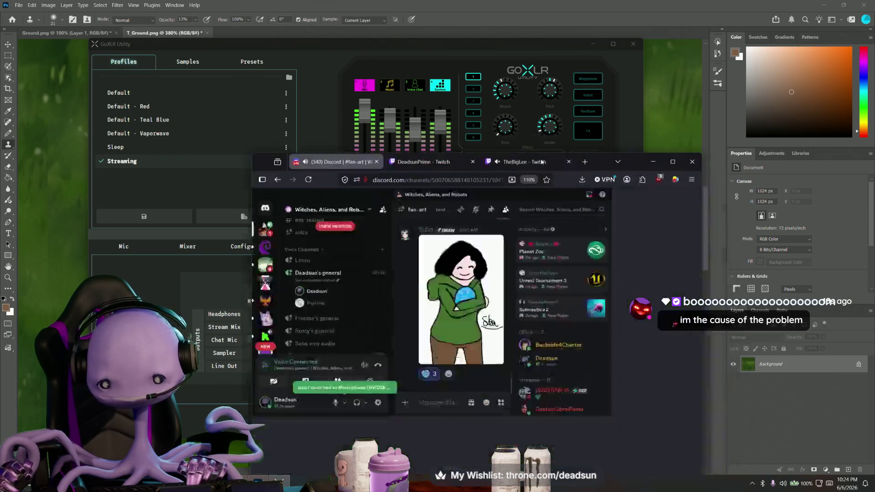
pyautogui.press('super+Up')
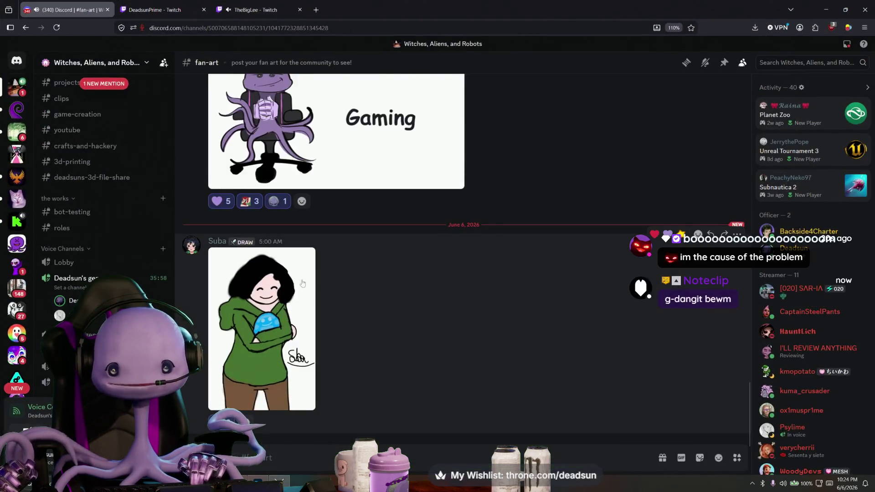
pyautogui.click(303, 283)
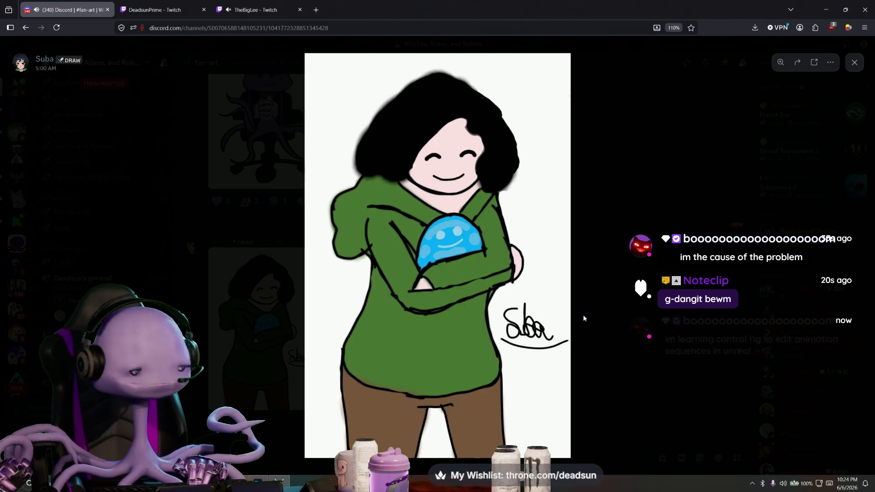
pyautogui.click(610, 293)
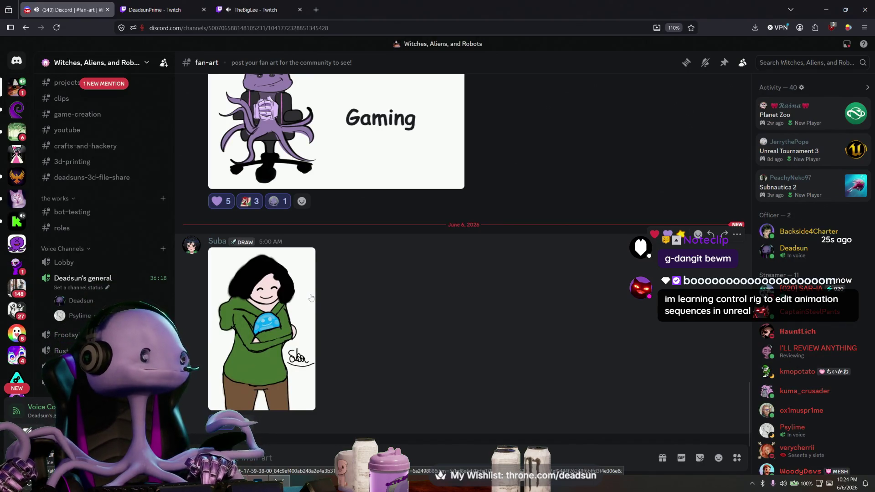
pyautogui.hotkey('alt', 'Tab')
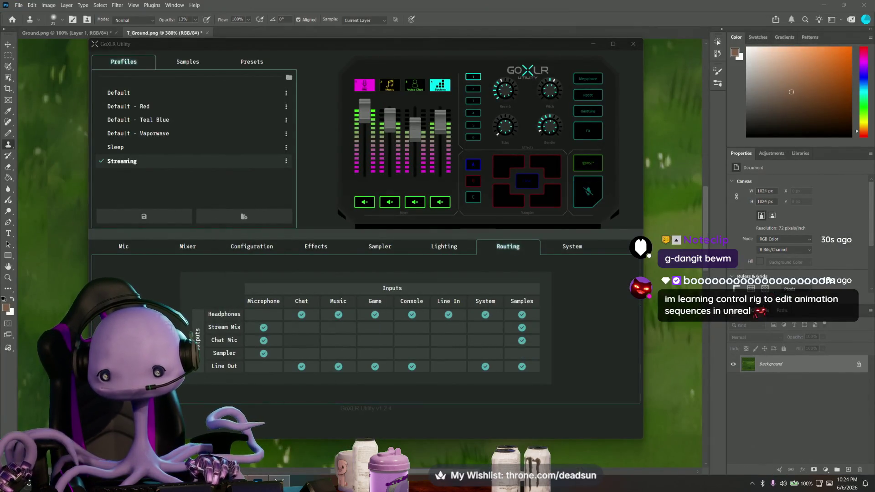
# Close GoXLR, then clone faint grass over uneven T_Ground patches at 314% zoom
pyautogui.click(633, 44)
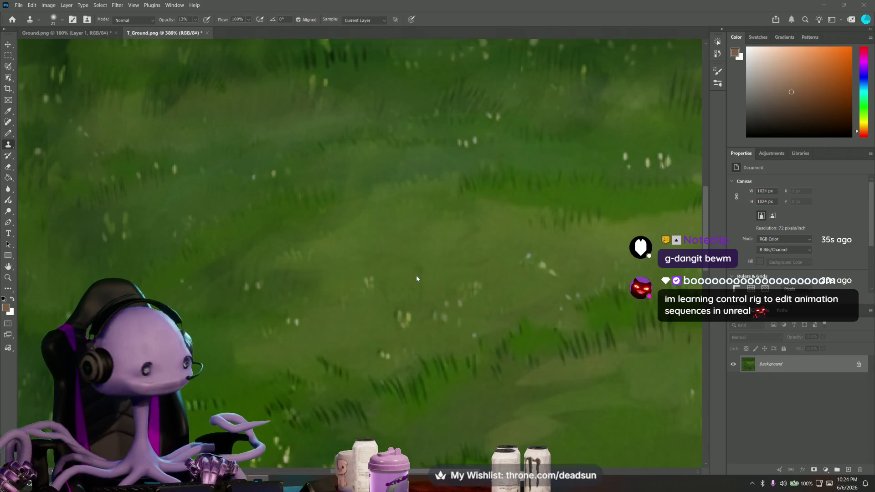
pyautogui.keyDown('alt'); pyautogui.scroll(-2, 416, 279); pyautogui.keyUp('alt')
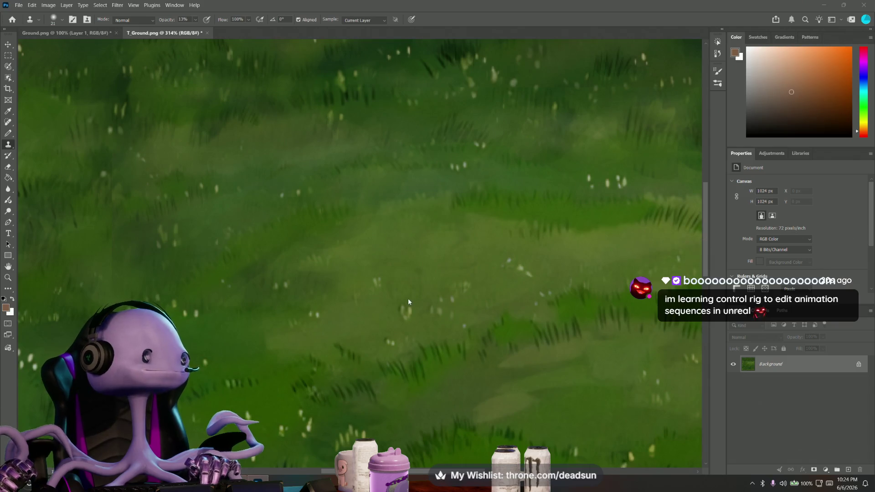
pyautogui.moveTo(438, 311)
pyautogui.mouseDown()
pyautogui.moveTo(441, 219)
pyautogui.moveTo(441, 283)
pyautogui.mouseUp()
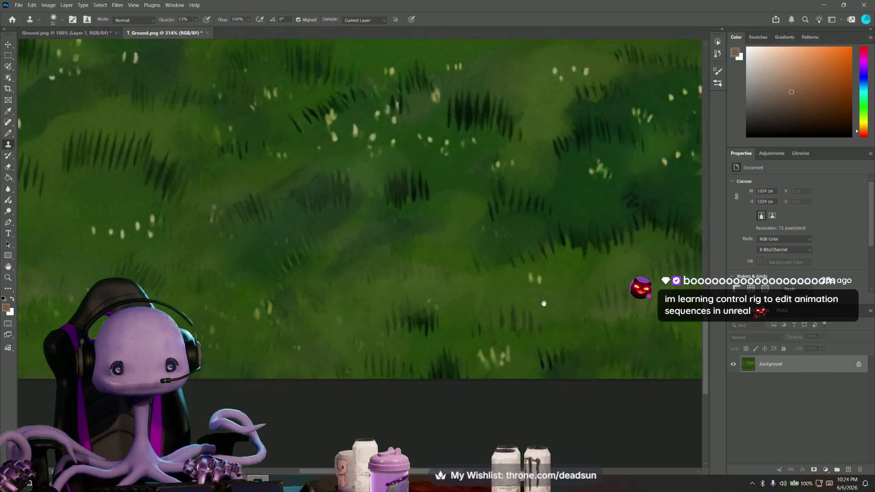
pyautogui.moveTo(340, 216)
pyautogui.mouseDown()
pyautogui.moveTo(539, 276)
pyautogui.moveTo(451, 351)
pyautogui.moveTo(319, 387)
pyautogui.moveTo(381, 417)
pyautogui.moveTo(330, 291)
pyautogui.moveTo(410, 316)
pyautogui.moveTo(537, 275)
pyautogui.moveTo(339, 332)
pyautogui.moveTo(410, 301)
pyautogui.moveTo(387, 318)
pyautogui.moveTo(385, 401)
pyautogui.moveTo(200, 197)
pyautogui.moveTo(213, 201)
pyautogui.moveTo(174, 234)
pyautogui.moveTo(292, 227)
pyautogui.moveTo(404, 203)
pyautogui.moveTo(260, 289)
pyautogui.moveTo(396, 207)
pyautogui.moveTo(367, 181)
pyautogui.moveTo(390, 197)
pyautogui.moveTo(296, 273)
pyautogui.moveTo(214, 205)
pyautogui.moveTo(158, 210)
pyautogui.mouseUp()
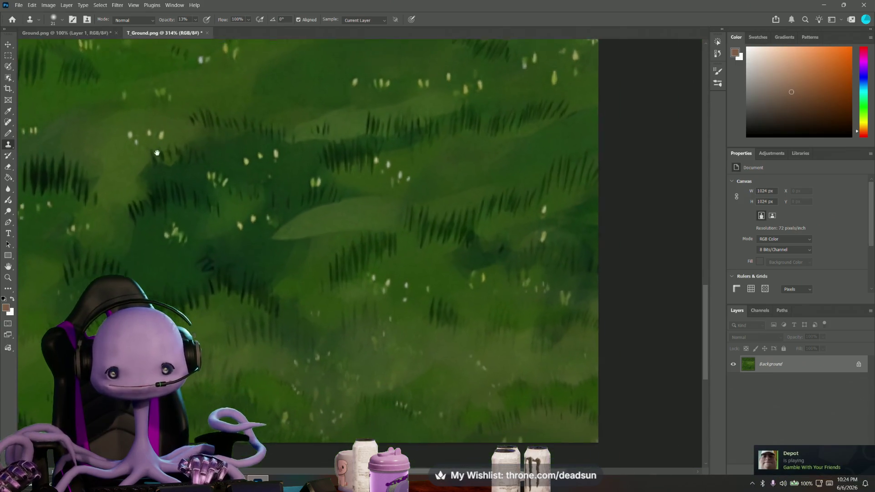
pyautogui.moveTo(157, 153)
pyautogui.mouseDown()
pyautogui.moveTo(191, 136)
pyautogui.moveTo(355, 144)
pyautogui.moveTo(234, 206)
pyautogui.moveTo(225, 142)
pyautogui.moveTo(225, 150)
pyautogui.mouseUp()
pyautogui.moveTo(432, 138)
pyautogui.mouseDown()
pyautogui.moveTo(404, 297)
pyautogui.moveTo(416, 307)
pyautogui.moveTo(393, 254)
pyautogui.moveTo(359, 305)
pyautogui.mouseUp()
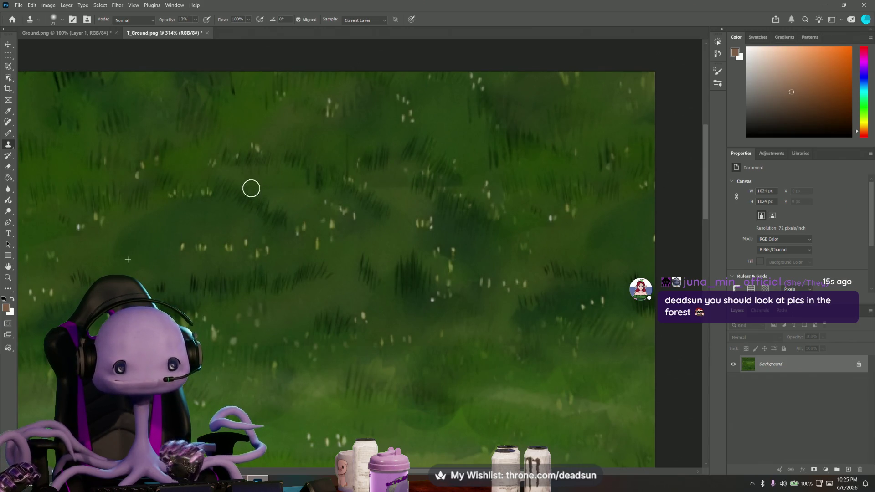
pyautogui.moveTo(267, 188); pyautogui.dragTo(283, 197)
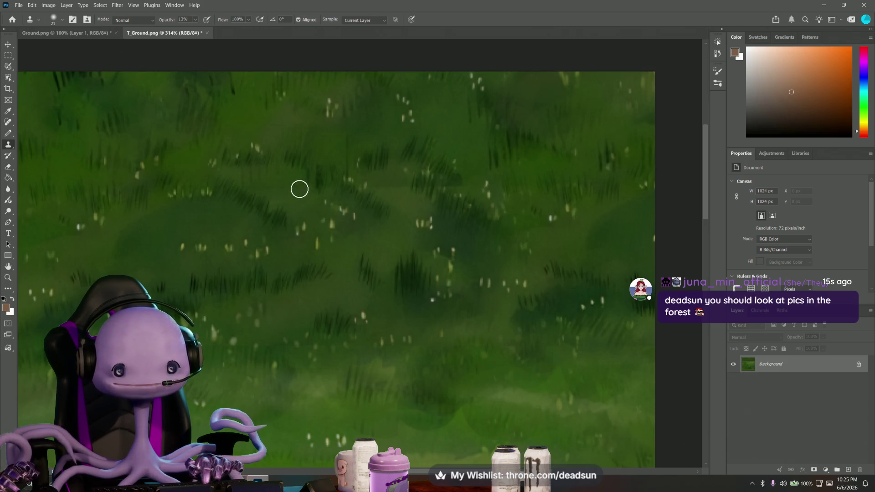
pyautogui.moveTo(310, 196)
pyautogui.mouseDown()
pyautogui.moveTo(262, 182)
pyautogui.moveTo(303, 192)
pyautogui.moveTo(361, 234)
pyautogui.moveTo(355, 187)
pyautogui.moveTo(483, 186)
pyautogui.moveTo(390, 187)
pyautogui.moveTo(359, 207)
pyautogui.mouseUp()
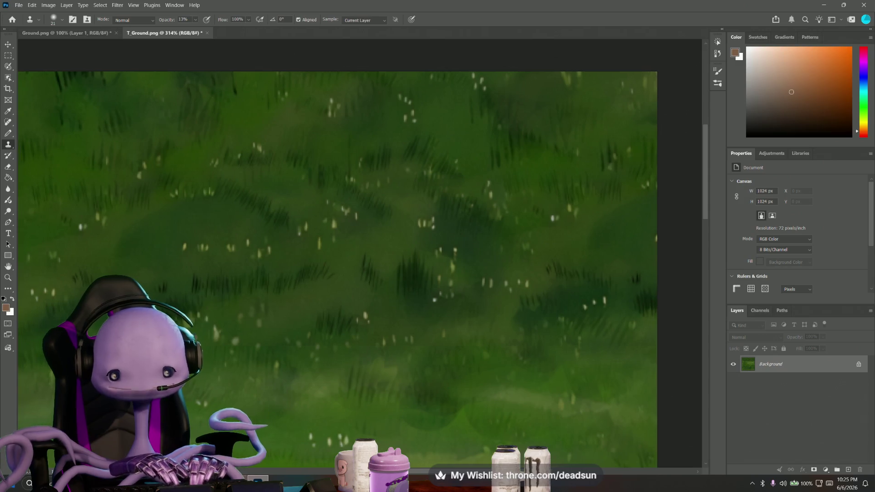
# Clone faint grass over a middle patch, then pan the texture at 236% to inspect
pyautogui.hscroll(-3, 359, 268)
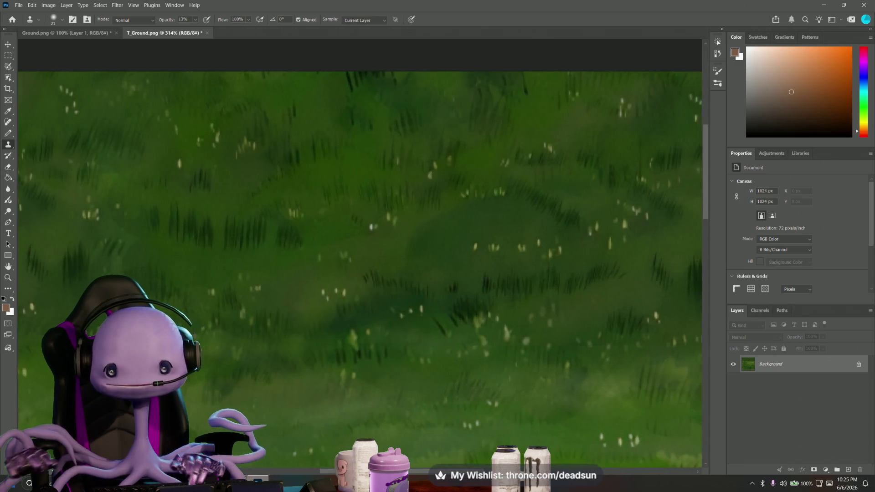
pyautogui.hscroll(3, 360, 268)
pyautogui.moveTo(526, 182)
pyautogui.mouseDown()
pyautogui.moveTo(547, 191)
pyautogui.moveTo(488, 183)
pyautogui.moveTo(505, 190)
pyautogui.mouseUp()
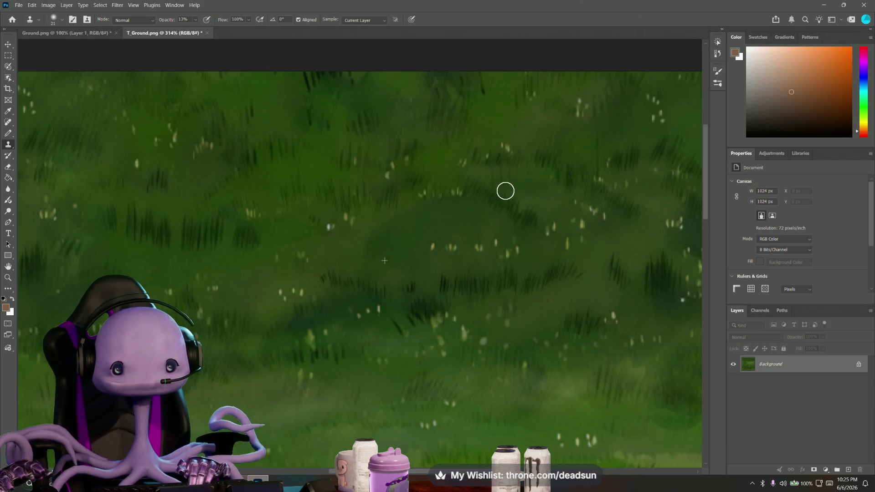
pyautogui.scroll(-2, 381, 378)
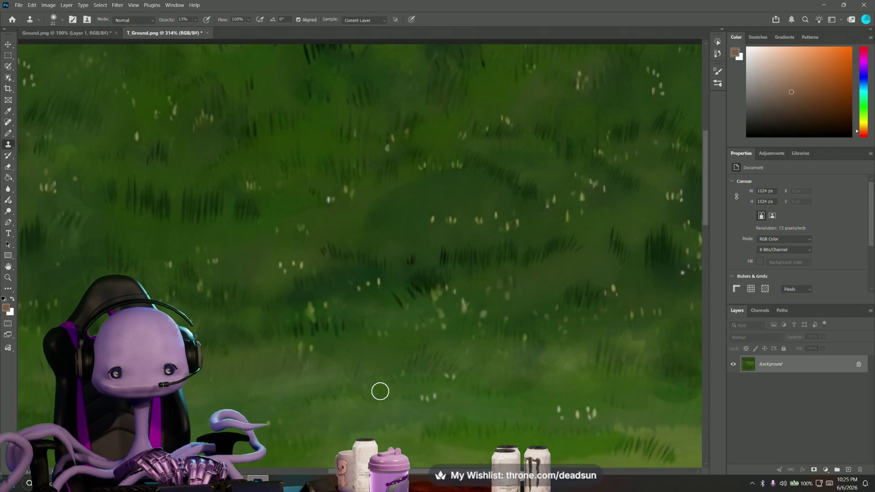
pyautogui.keyDown('alt'); pyautogui.scroll(-2, 379, 390); pyautogui.keyUp('alt')
pyautogui.scroll(-1, 312, 380)
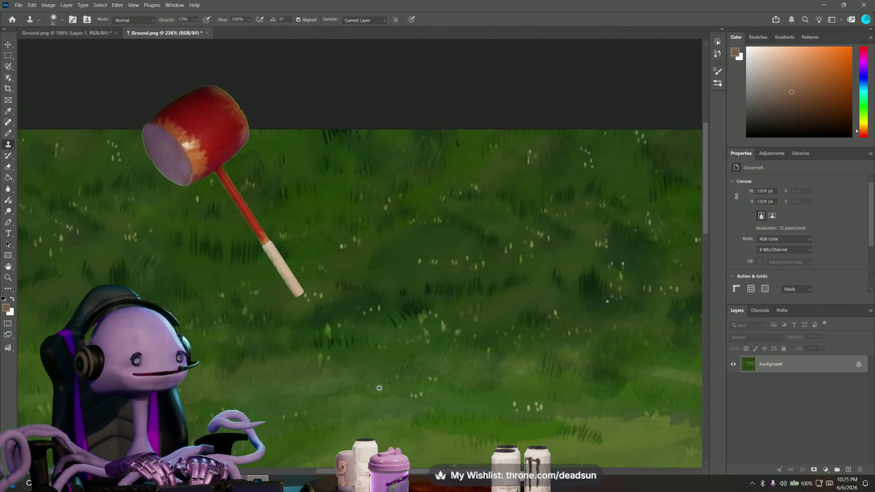
pyautogui.moveTo(312, 380); pyautogui.dragTo(356, 293)
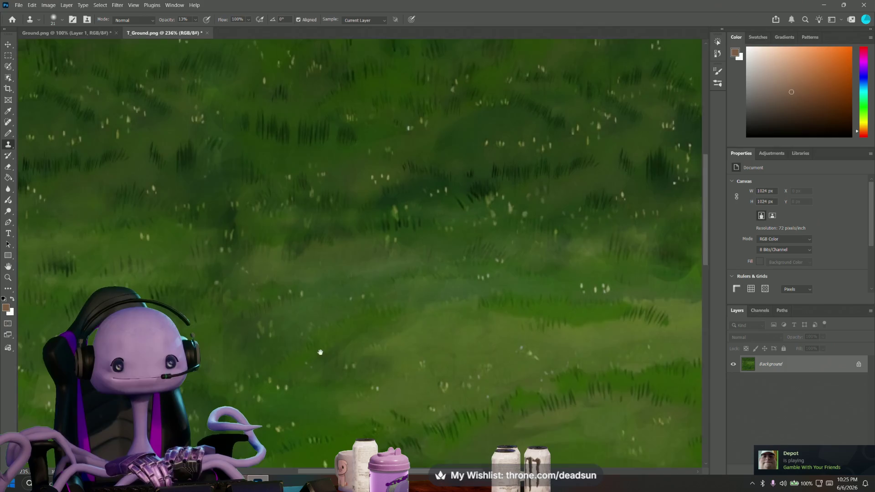
pyautogui.moveTo(318, 351); pyautogui.dragTo(355, 328)
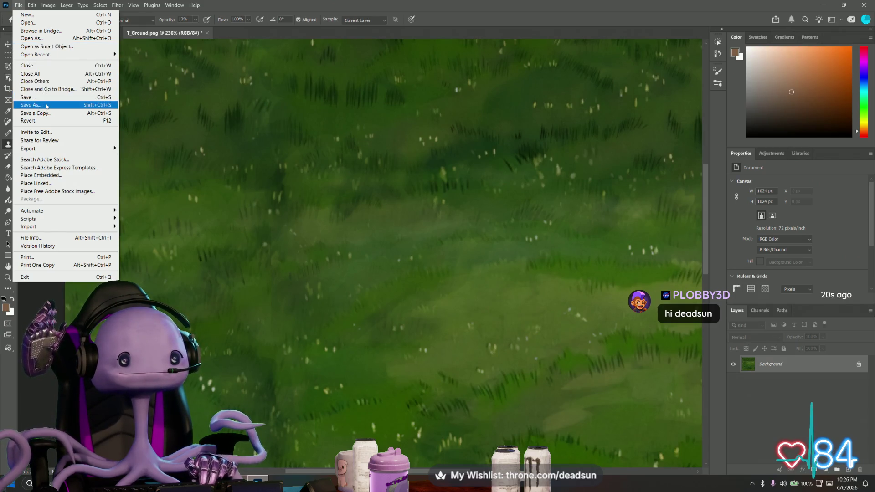
# Save over the existing T_Ground.png in UFO ClawGame and restore the Photoshop window
pyautogui.click(44, 105)
pyautogui.click(163, 129)
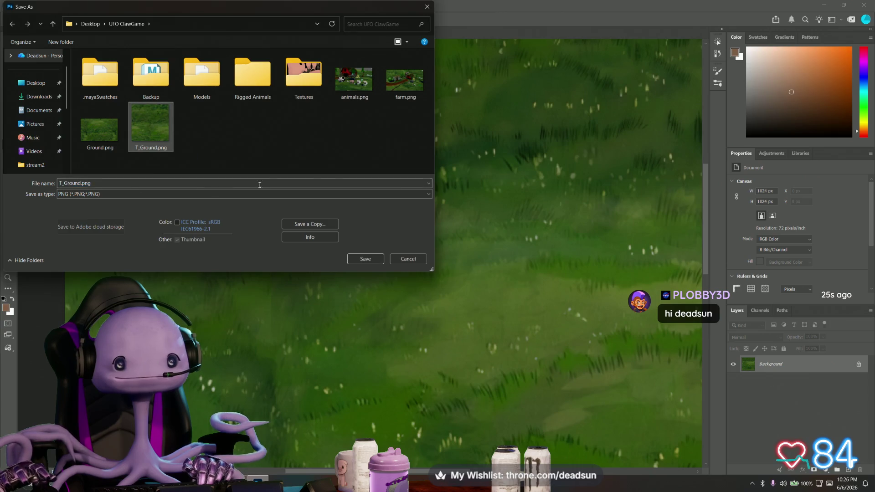
pyautogui.click(368, 259)
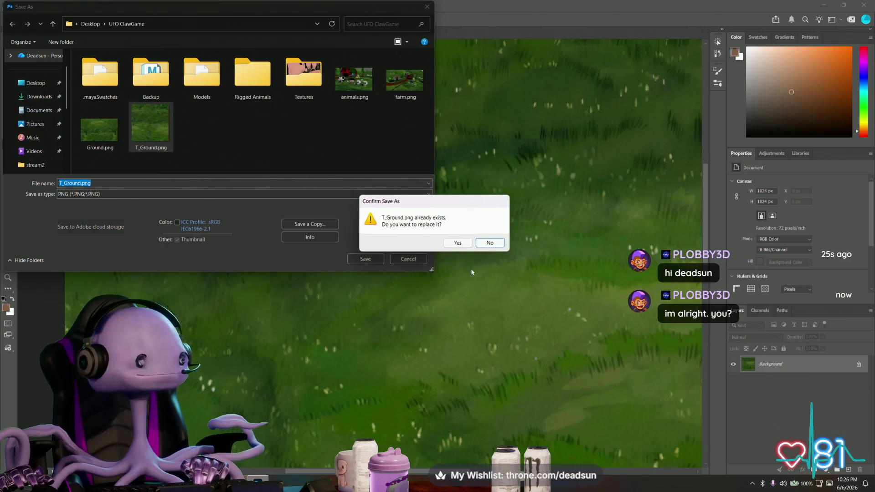
pyautogui.click(453, 244)
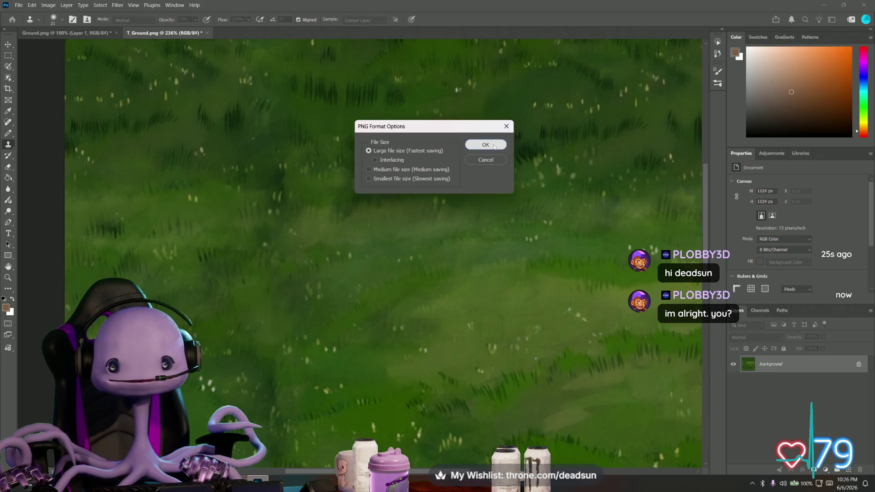
pyautogui.click(486, 145)
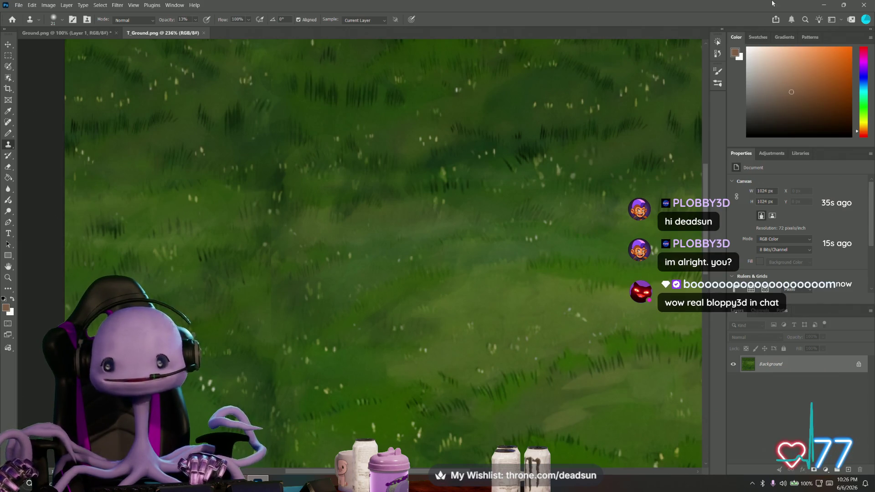
pyautogui.doubleClick(745, 4)
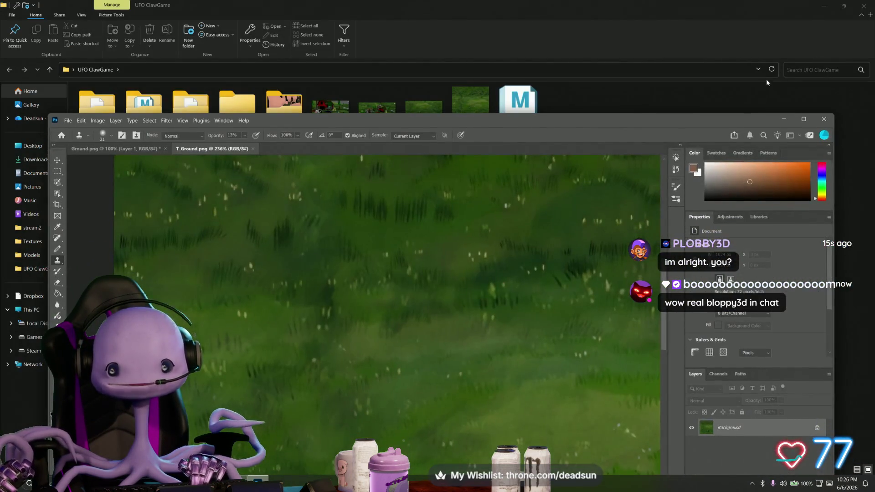
# In Maya, select the ground plane pPlane35 and rename its lambert27 material to Ground
pyautogui.hotkey('alt', 'Tab')
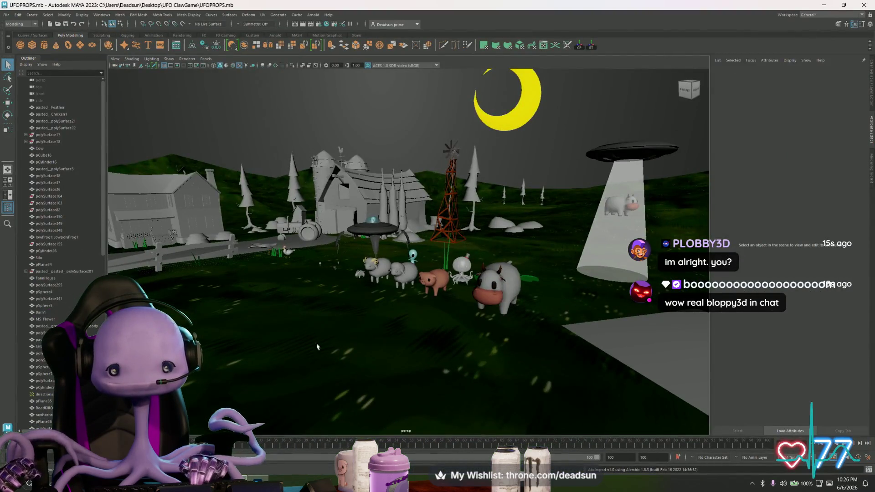
pyautogui.click(318, 335)
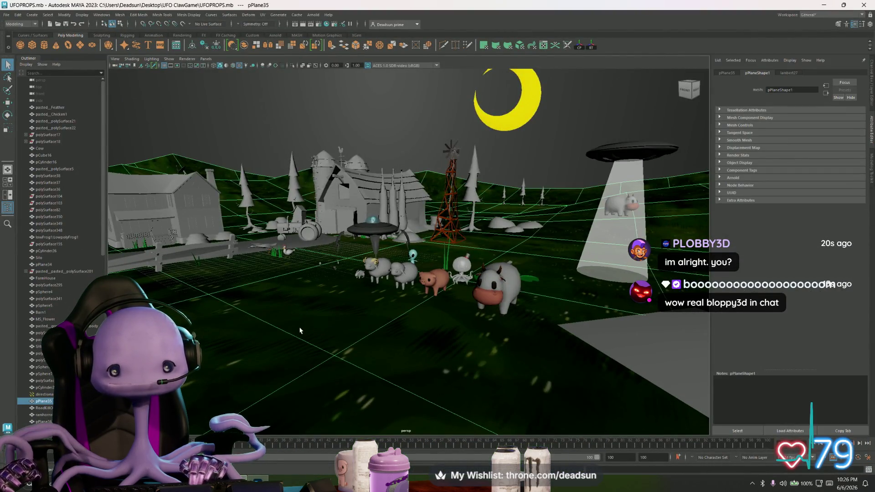
pyautogui.hotkey('ctrl', 'a')
pyautogui.click(299, 330)
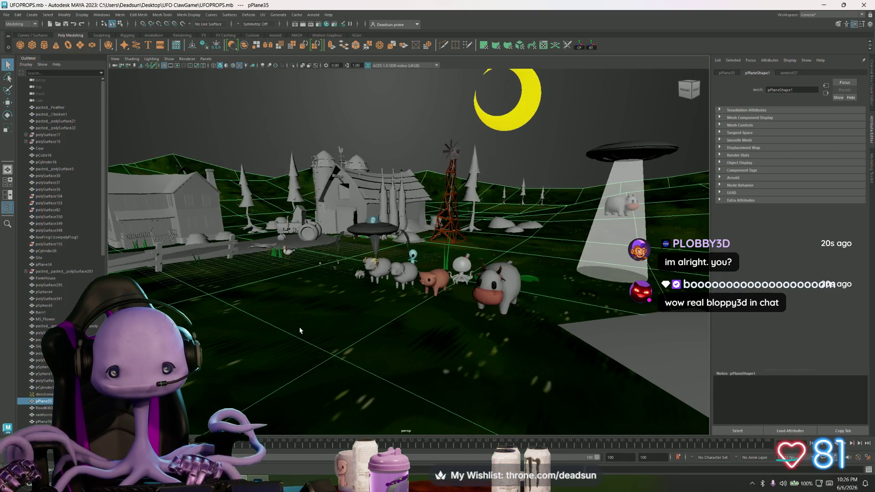
pyautogui.click(787, 74)
pyautogui.write('Ground')
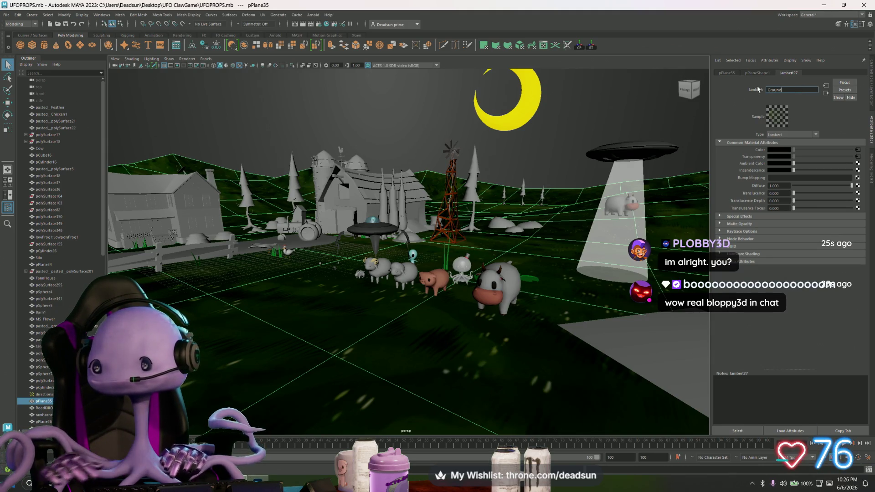
pyautogui.press('Return')
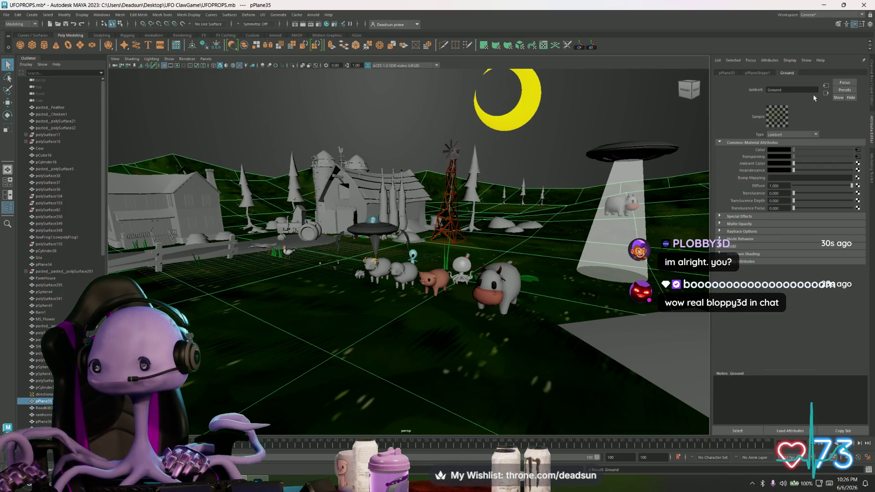
# Point the Ground material's file26 texture image to T_Ground.png
pyautogui.click(857, 150)
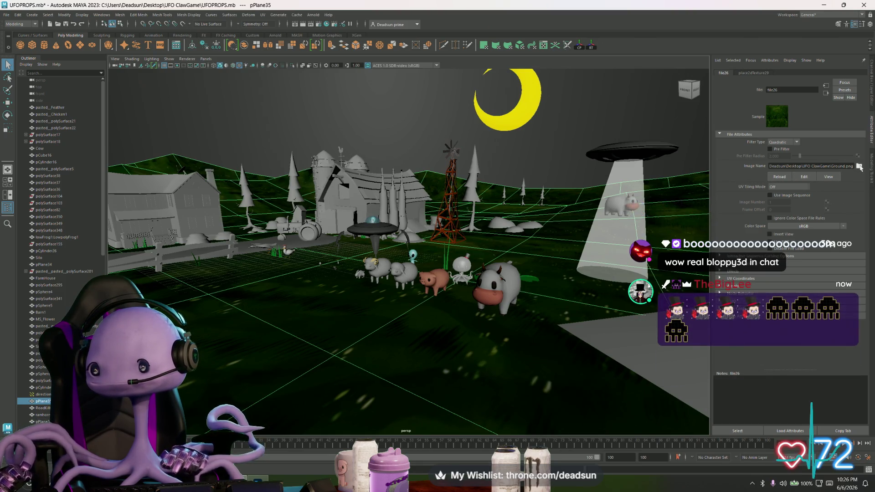
pyautogui.click(859, 166)
pyautogui.click(301, 234)
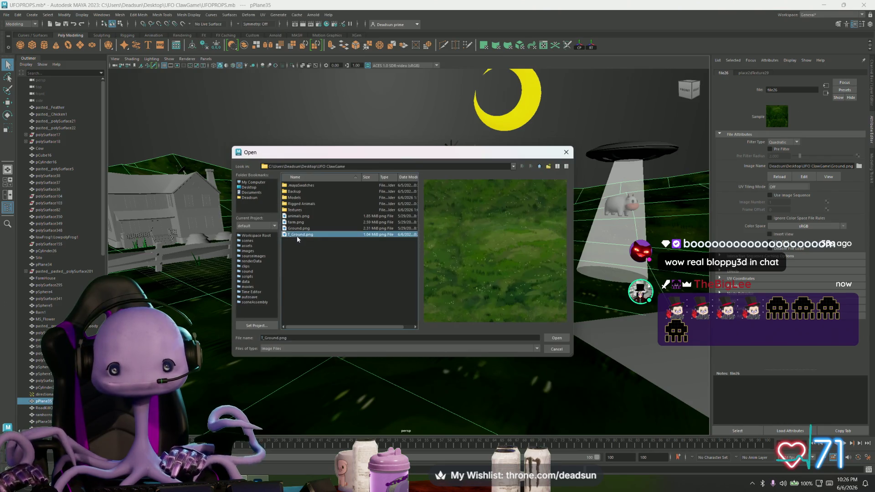
pyautogui.click(556, 337)
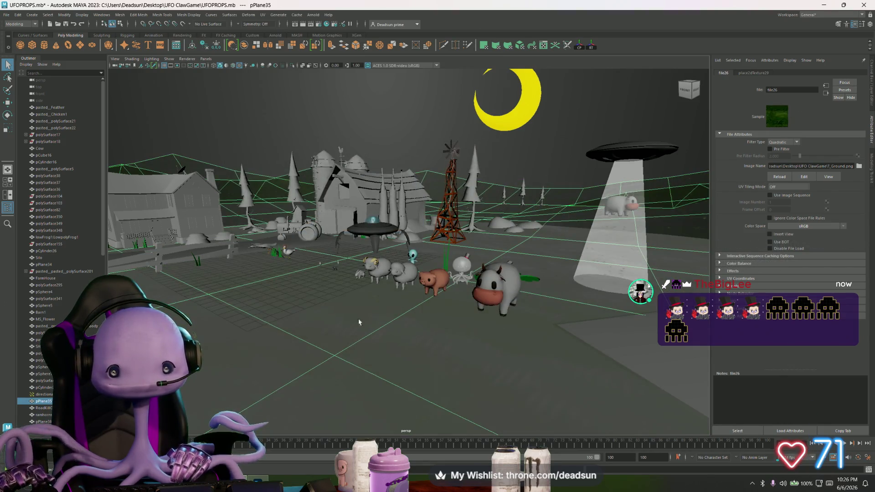
# Check the ground texture's placement settings, then return to the Ground material
pyautogui.keyDown('alt'); pyautogui.moveTo(359, 323); pyautogui.dragTo(376, 337); pyautogui.keyUp('alt')
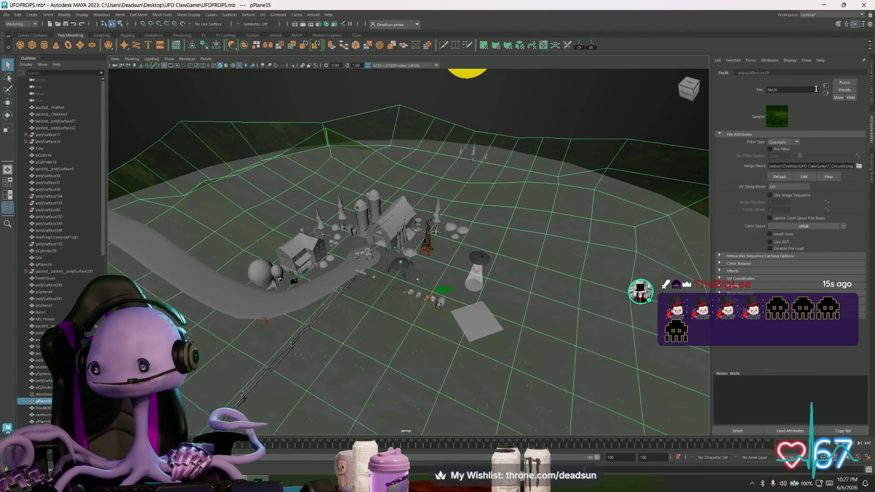
pyautogui.click(753, 73)
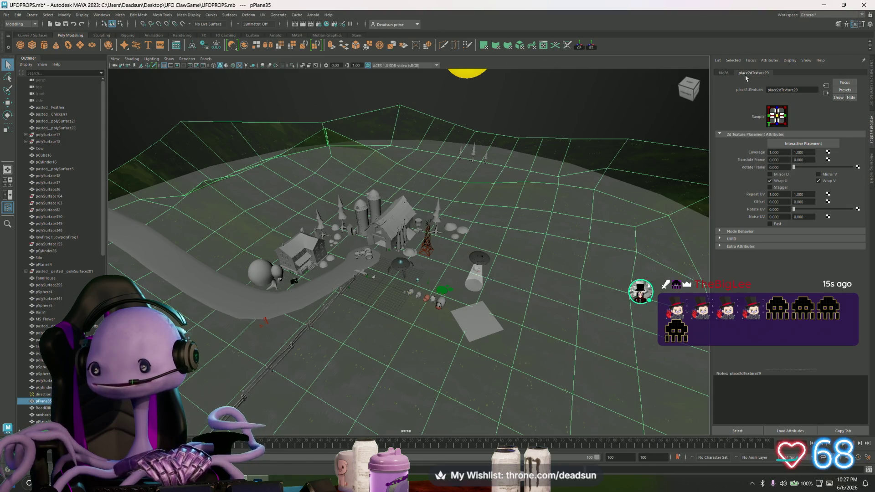
pyautogui.click(723, 73)
pyautogui.click(532, 158)
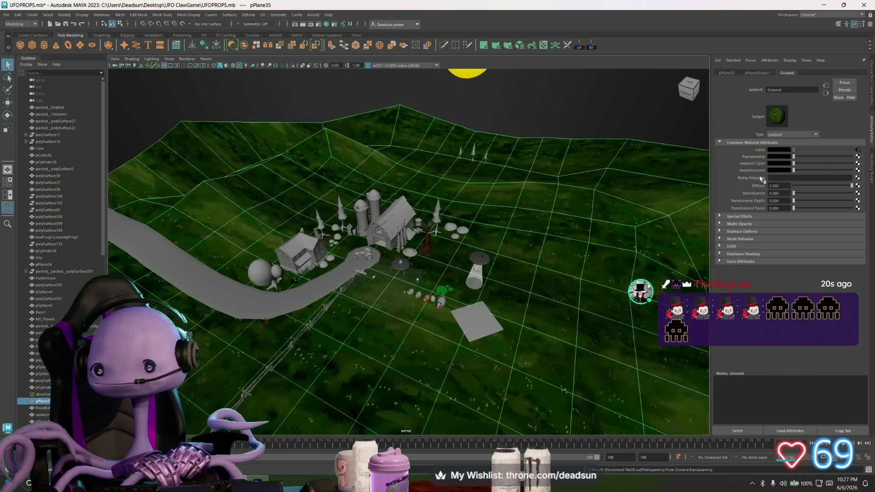
# Orbit and zoom around the farm to inspect the new grass ground texture
pyautogui.keyDown('alt'); pyautogui.moveTo(478, 248); pyautogui.dragTo(482, 262); pyautogui.keyUp('alt')
pyautogui.scroll(10, 482, 262)
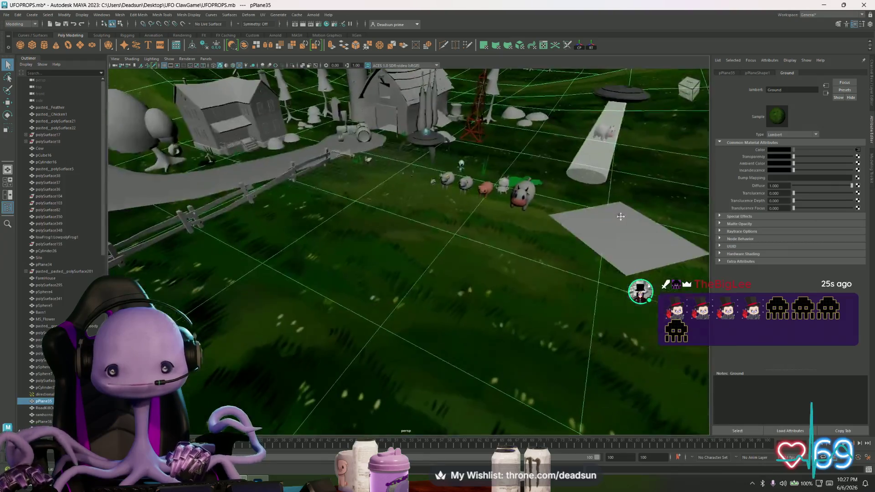
pyautogui.scroll(-10, 621, 217)
pyautogui.moveTo(620, 217)
pyautogui.keyDown('alt'); pyautogui.mouseDown()
pyautogui.moveTo(490, 329)
pyautogui.moveTo(382, 221)
pyautogui.mouseUp(); pyautogui.keyUp('alt')
pyautogui.scroll(10, 491, 329)
pyautogui.scroll(-8, 490, 329)
pyautogui.scroll(-15, 382, 222)
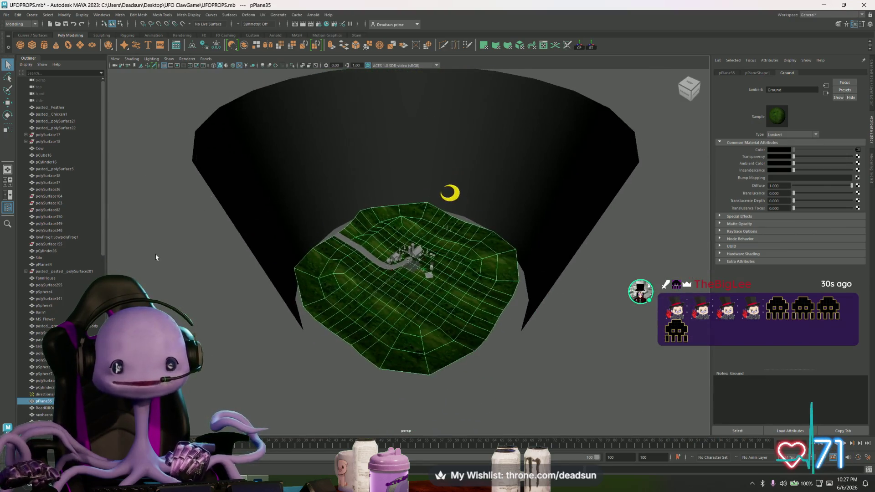
pyautogui.click(184, 244)
pyautogui.scroll(12, 322, 239)
pyautogui.moveTo(322, 239)
pyautogui.keyDown('alt'); pyautogui.mouseDown()
pyautogui.moveTo(461, 272)
pyautogui.moveTo(500, 307)
pyautogui.moveTo(481, 289)
pyautogui.moveTo(481, 299)
pyautogui.mouseUp(); pyautogui.keyUp('alt')
pyautogui.scroll(4, 461, 272)
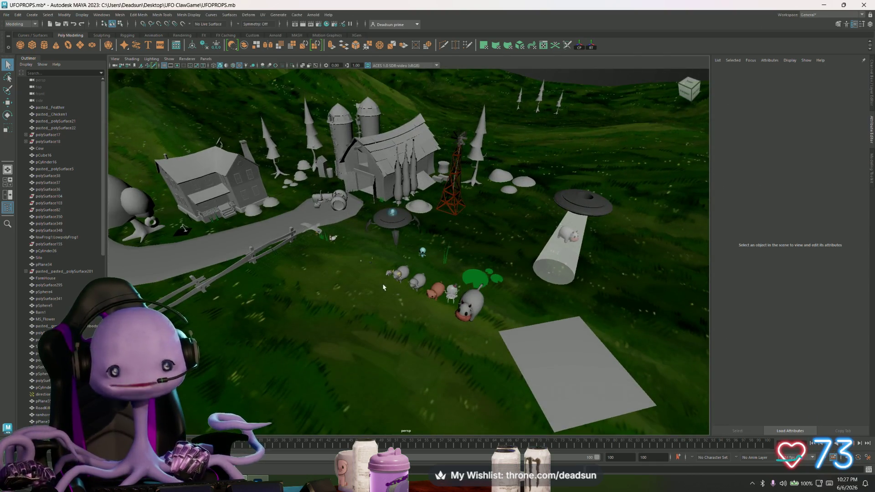
# Select the Muddy_Road plane, zoom onto the tractor bend, and activate Multi-Cut
pyautogui.keyDown('alt'); pyautogui.moveTo(383, 287); pyautogui.dragTo(449, 290); pyautogui.keyUp('alt')
pyautogui.click(451, 241)
pyautogui.scroll(5, 451, 198)
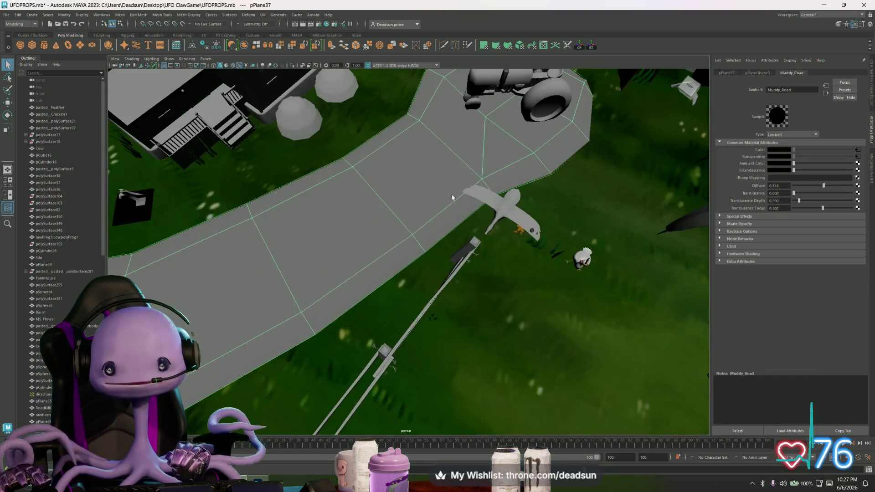
pyautogui.scroll(-4, 451, 197)
pyautogui.scroll(3, 472, 193)
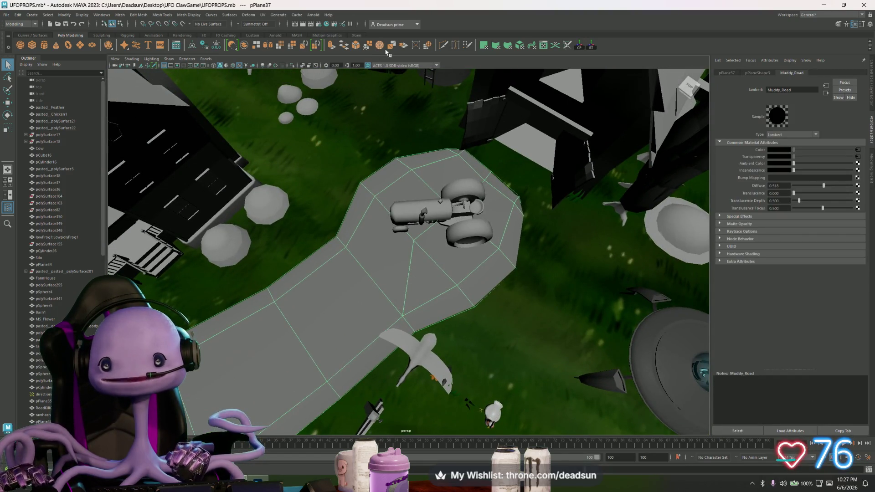
pyautogui.click(443, 46)
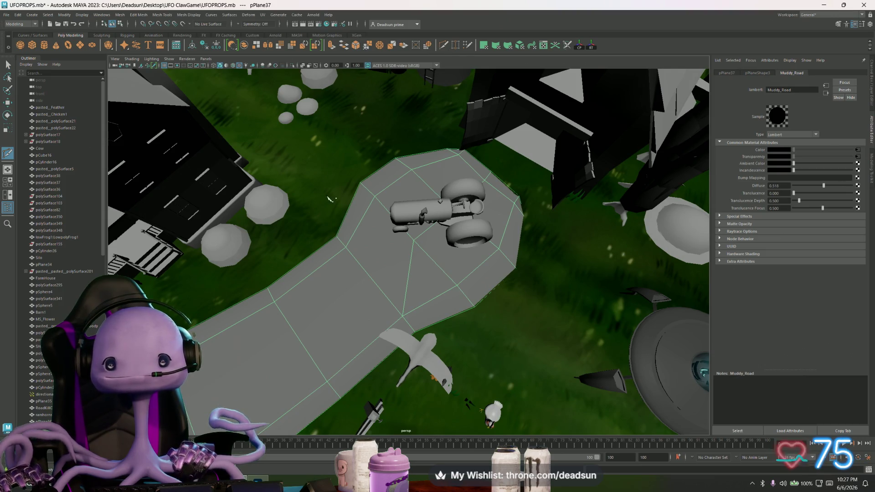
# Cut a new edge across the road beside the tractor, then bring Discord forward
pyautogui.click(356, 213)
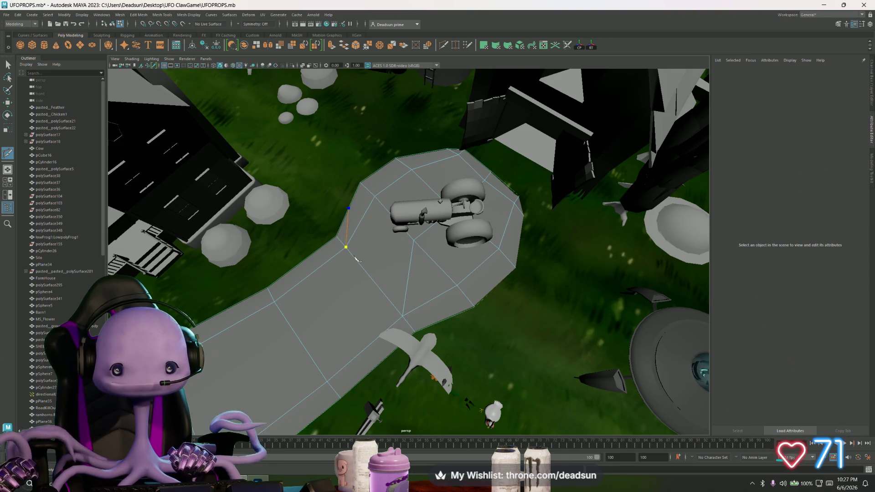
pyautogui.press('Return')
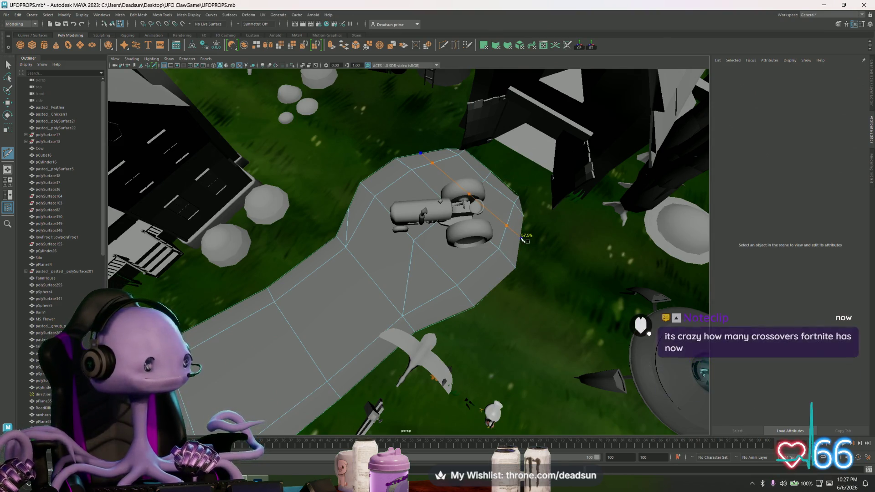
pyautogui.click(499, 250)
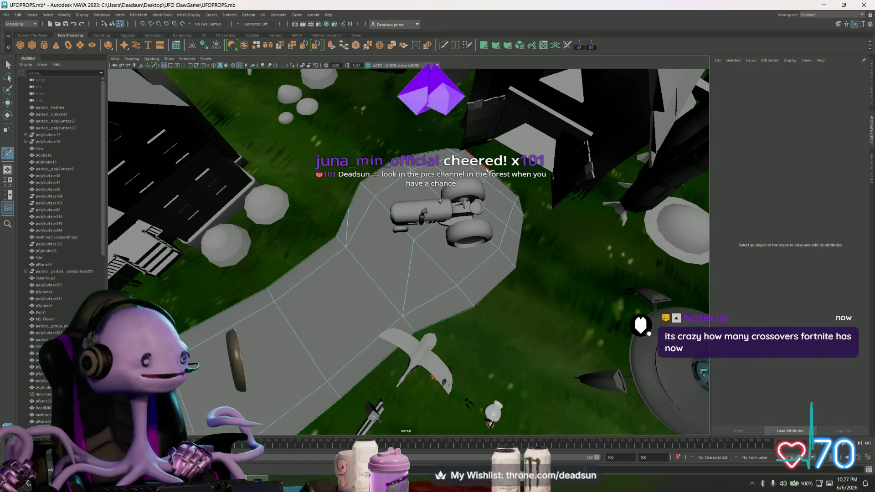
pyautogui.keyDown('alt'); pyautogui.moveTo(489, 172); pyautogui.dragTo(472, 207, button='middle'); pyautogui.keyUp('alt')
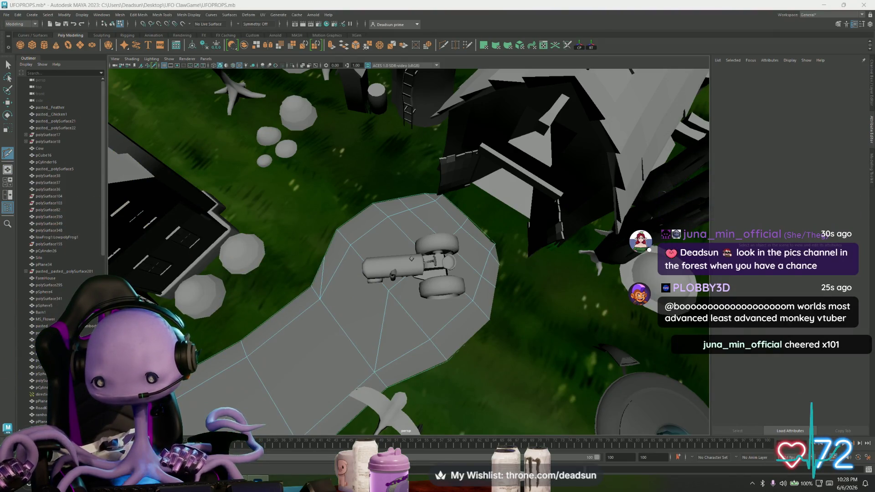
pyautogui.click(496, 401)
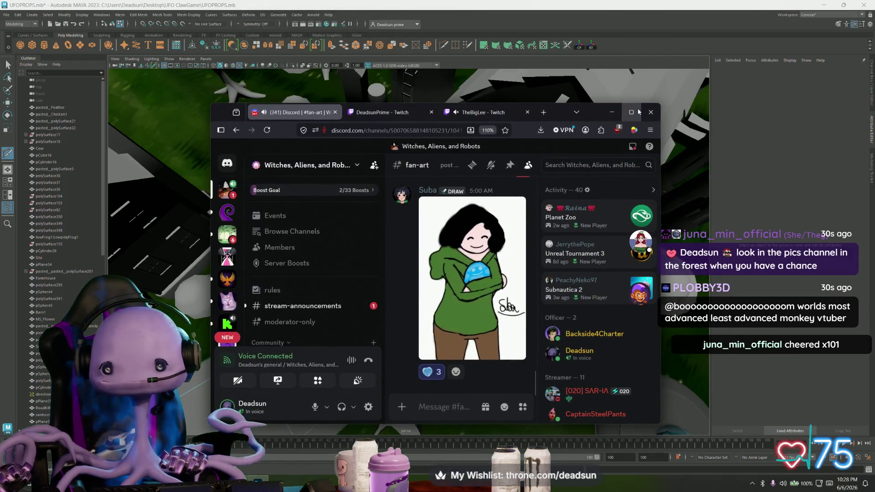
# Maximize Discord, browse cool-stuff, stream-announcements and moderator-only, then open Forest Friends
pyautogui.click(626, 123)
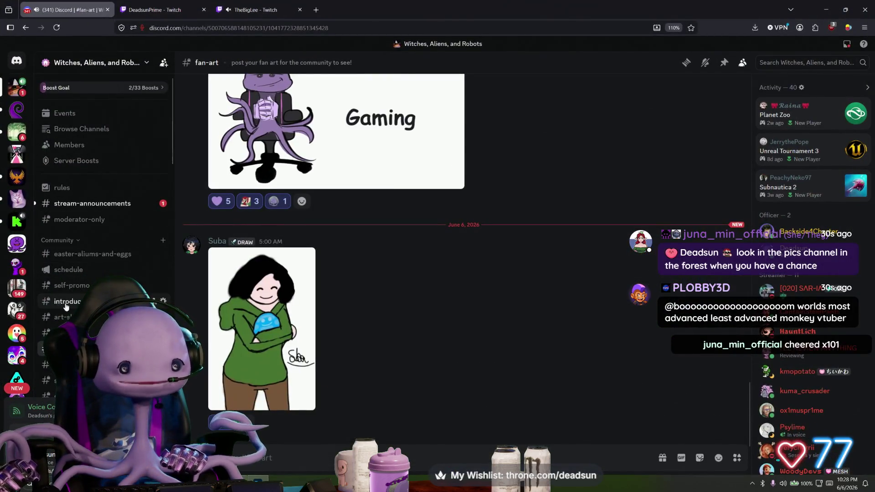
pyautogui.scroll(-2, 105, 273)
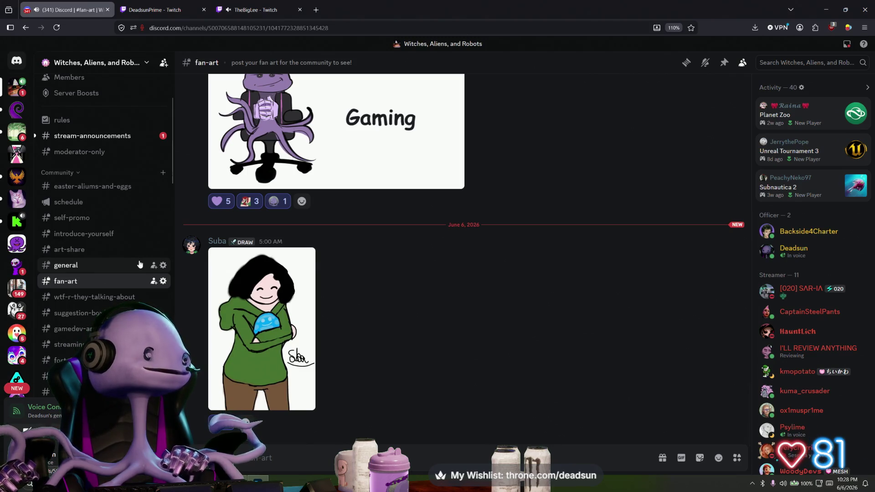
pyautogui.scroll(-6, 140, 265)
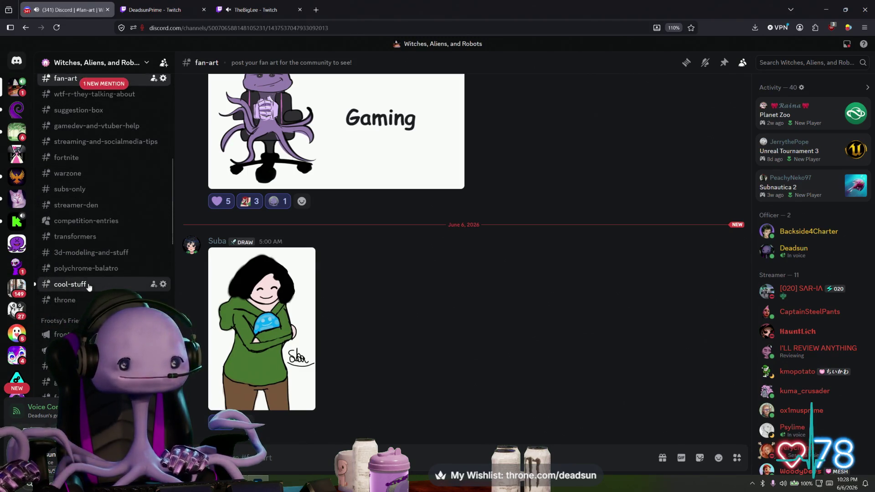
pyautogui.click(70, 284)
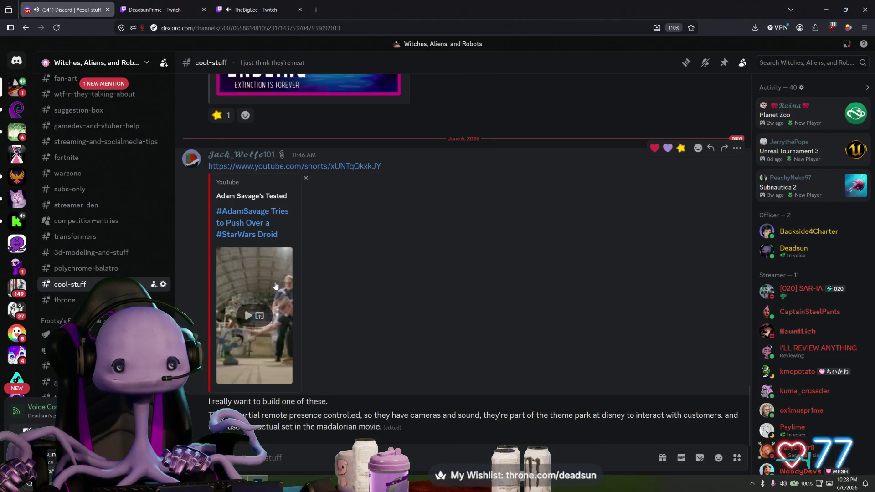
pyautogui.scroll(-5, 83, 272)
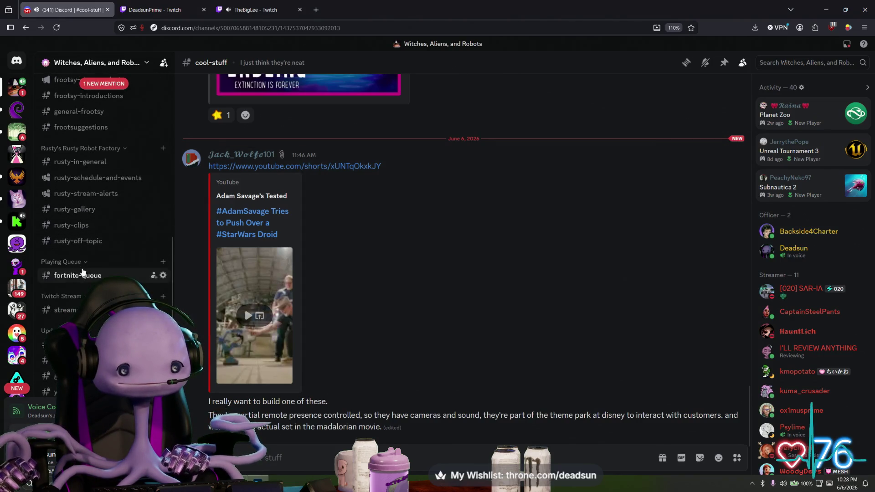
pyautogui.scroll(-4, 82, 271)
pyautogui.scroll(15, 83, 272)
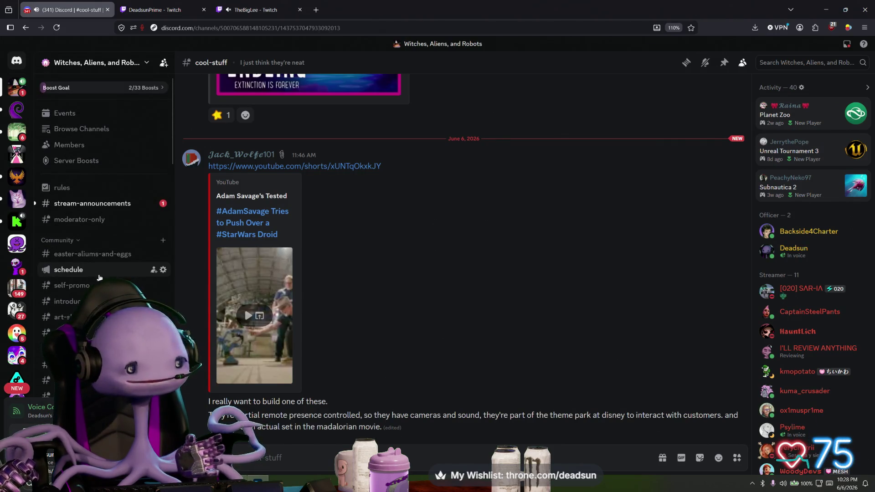
pyautogui.click(88, 205)
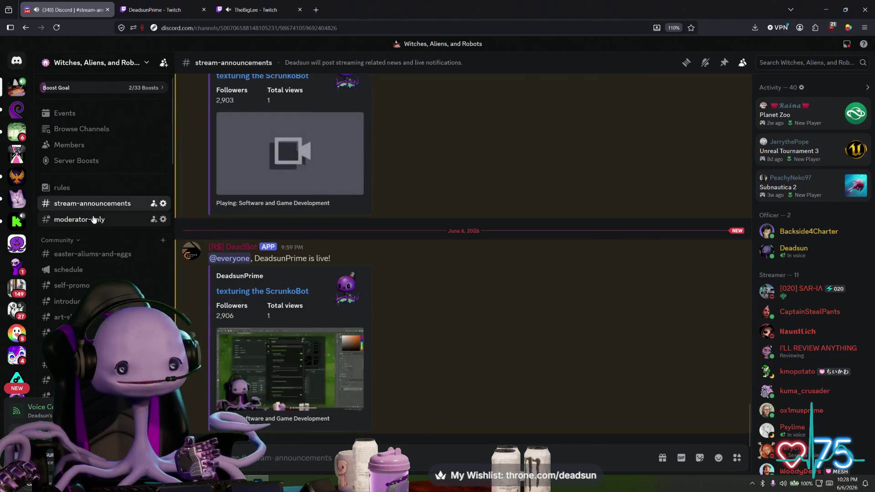
pyautogui.click(82, 219)
pyautogui.scroll(-5, 102, 276)
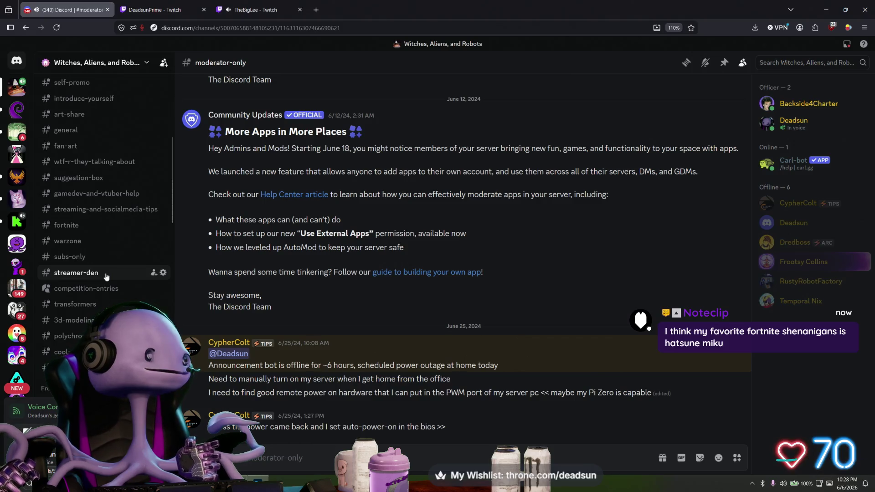
pyautogui.click(17, 134)
# Open the Forest Friends #pics channel in Discord and view the panel photo full-size
pyautogui.click(85, 263)
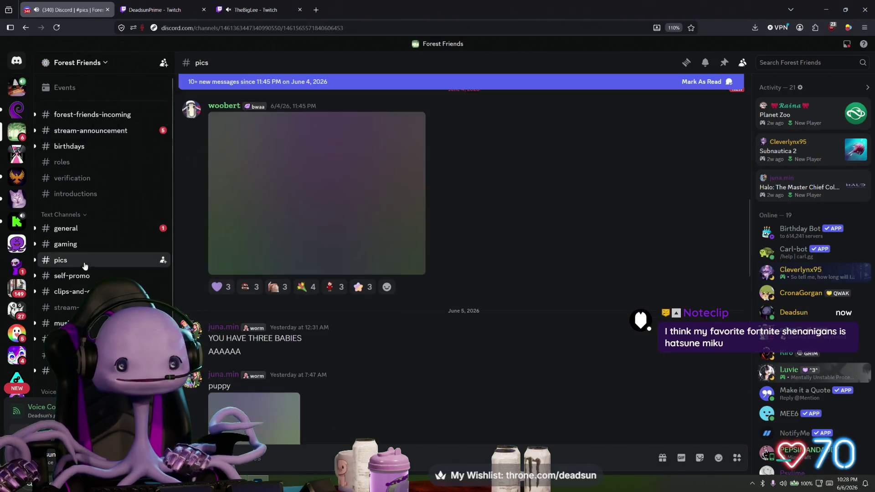
pyautogui.scroll(-15, 303, 297)
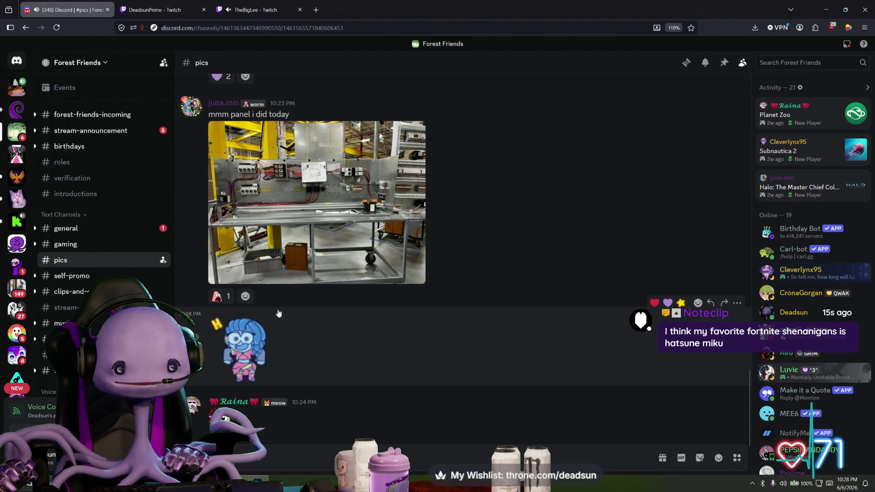
pyautogui.click(320, 261)
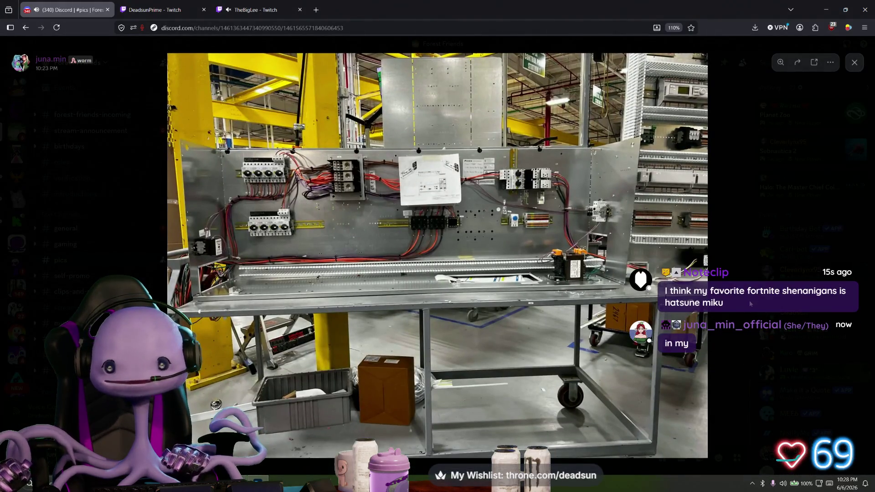
pyautogui.click(751, 304)
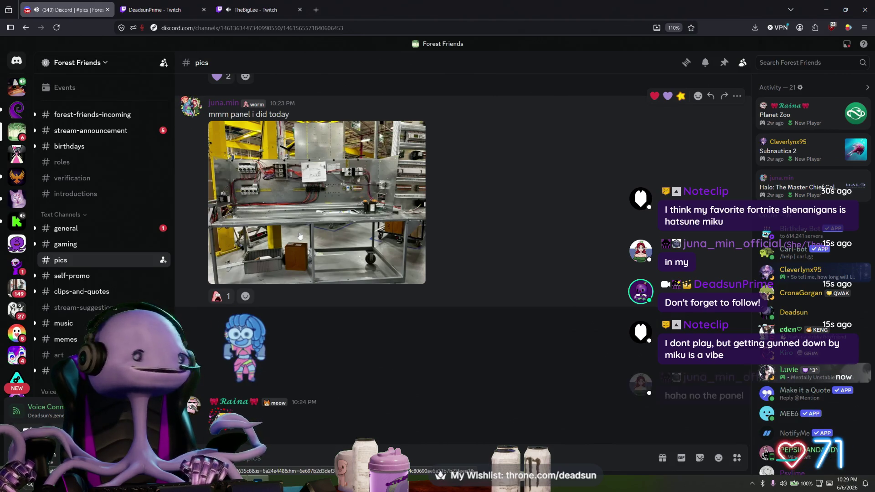
# Reopen the panel photo, zoom in and back out, then close it and return to Maya
pyautogui.click(300, 236)
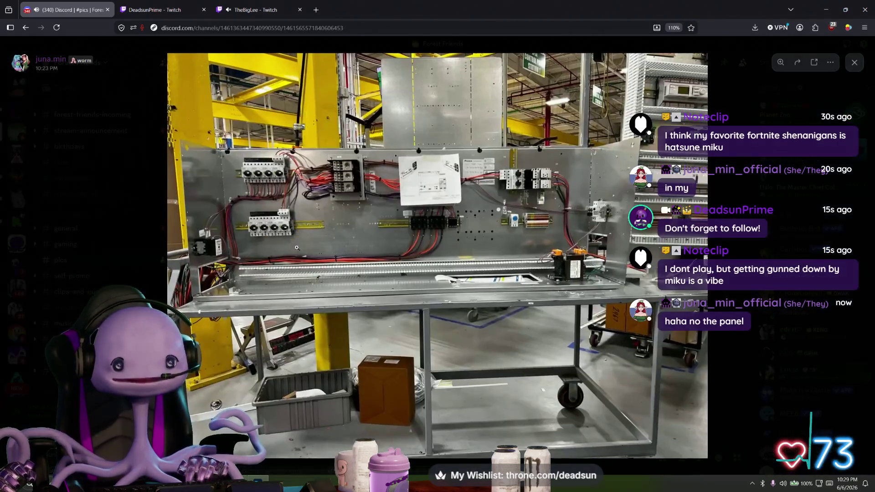
pyautogui.click(382, 242)
pyautogui.scroll(3, 415, 294)
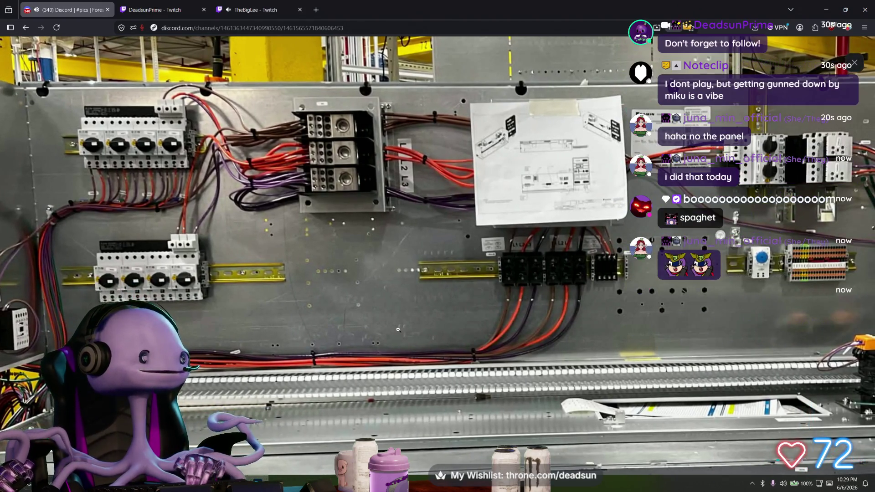
pyautogui.click(398, 328)
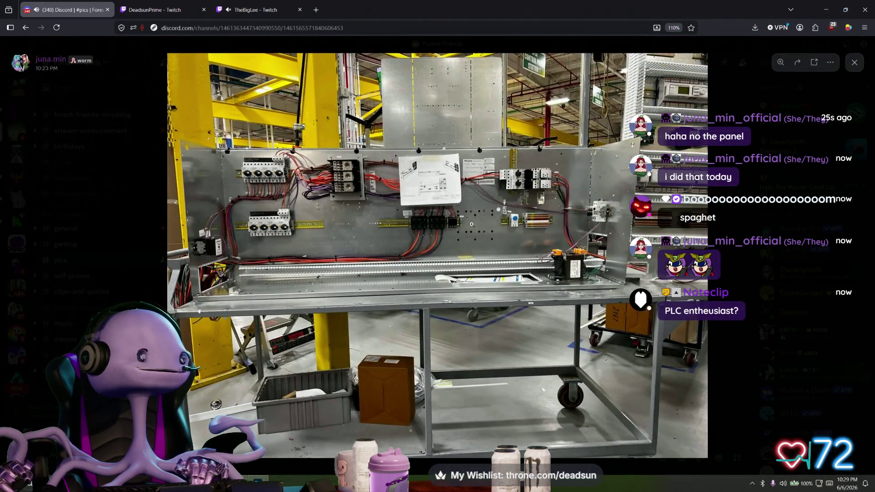
pyautogui.click(721, 163)
pyautogui.scroll(5, 380, 220)
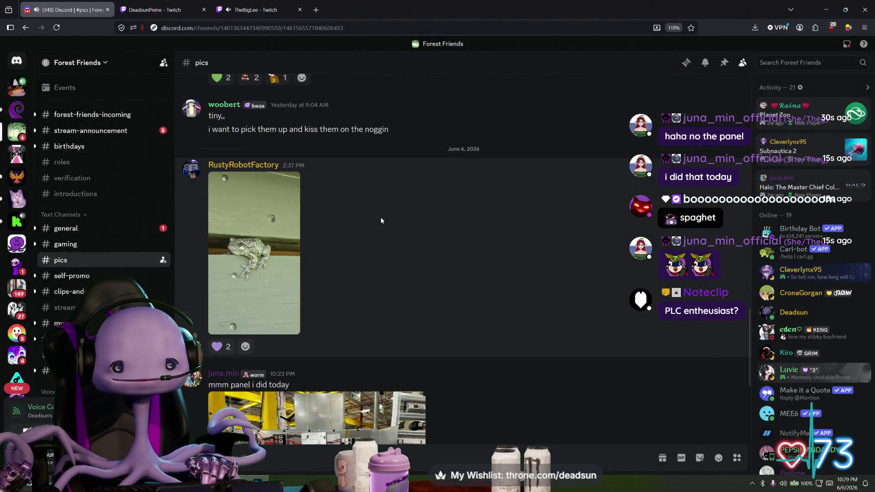
pyautogui.scroll(-3, 381, 220)
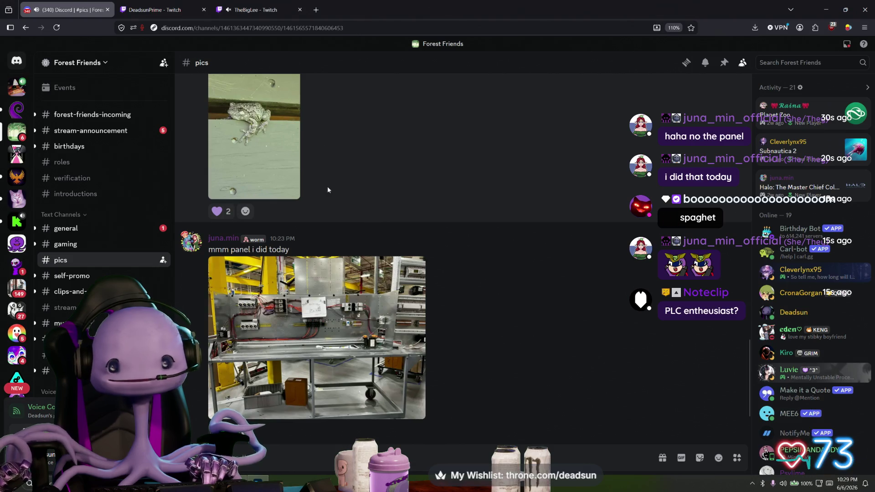
pyautogui.hotkey('alt', 'Tab')
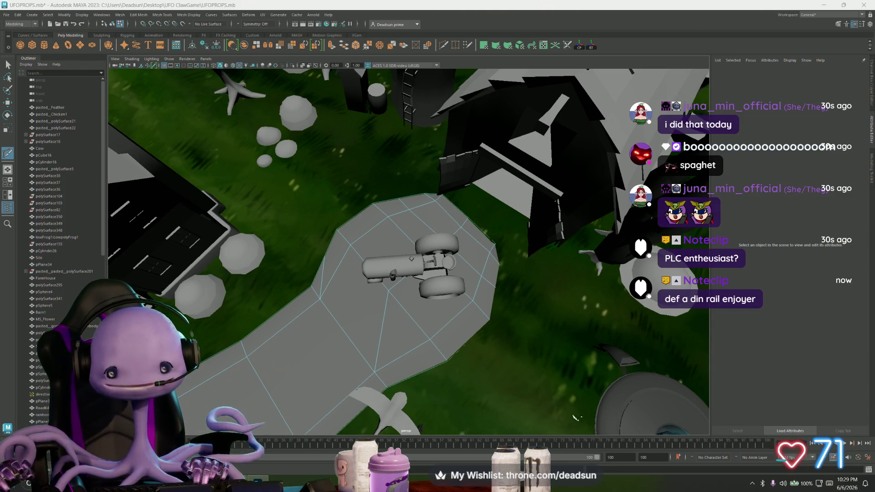
# Start Multi-Cut on the road edge, orbit to the road's far end, and undo the stray point
pyautogui.click(351, 245)
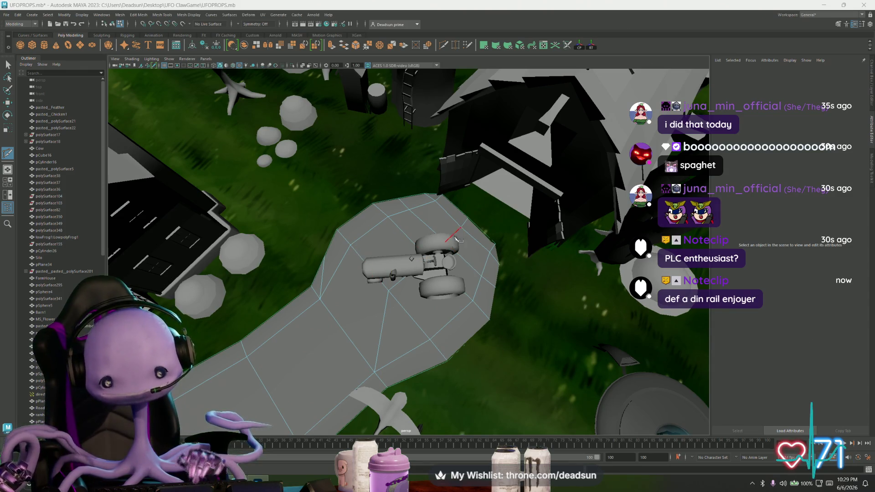
pyautogui.keyDown('alt'); pyautogui.moveTo(353, 233); pyautogui.dragTo(63, 118); pyautogui.keyUp('alt')
pyautogui.click(8, 64)
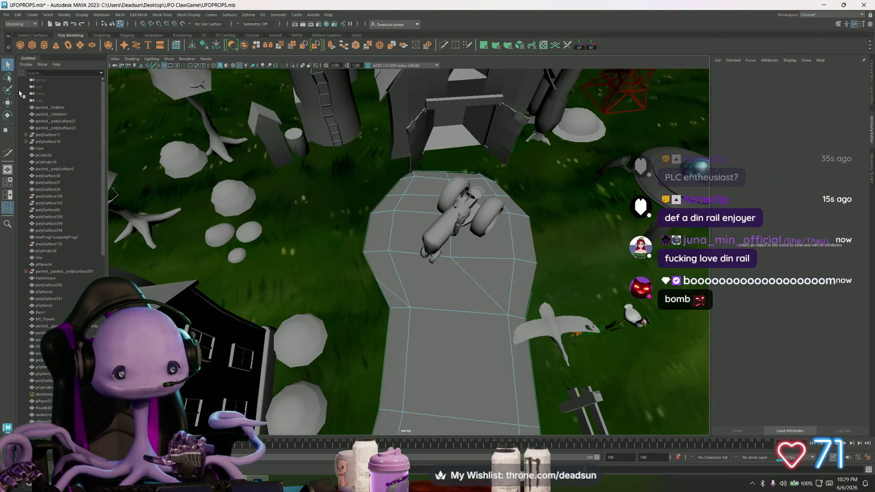
pyautogui.scroll(2, 464, 351)
pyautogui.scroll(4, 464, 351)
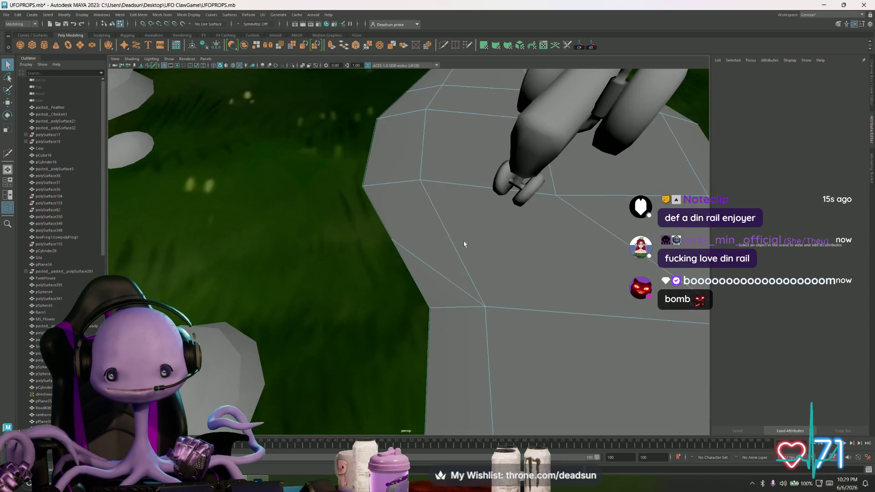
pyautogui.press('y')
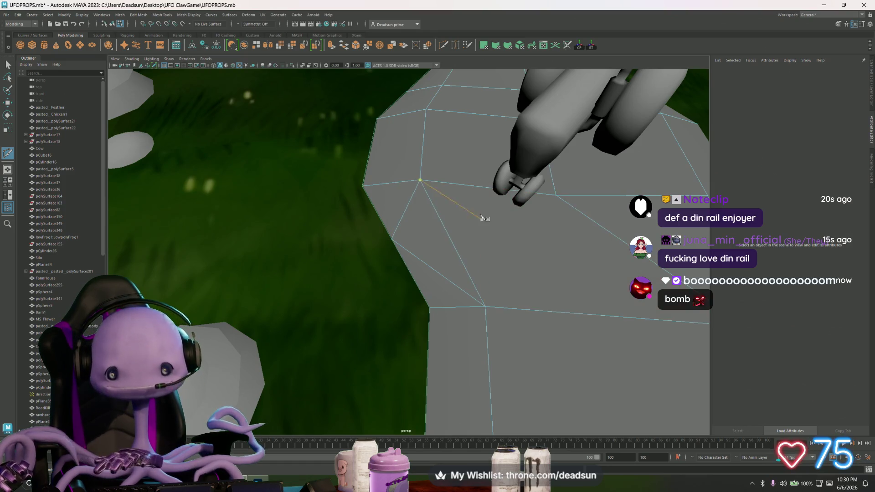
pyautogui.moveTo(482, 215)
pyautogui.keyDown('alt'); pyautogui.mouseDown()
pyautogui.moveTo(450, 257)
pyautogui.moveTo(388, 253)
pyautogui.mouseUp(); pyautogui.keyUp('alt')
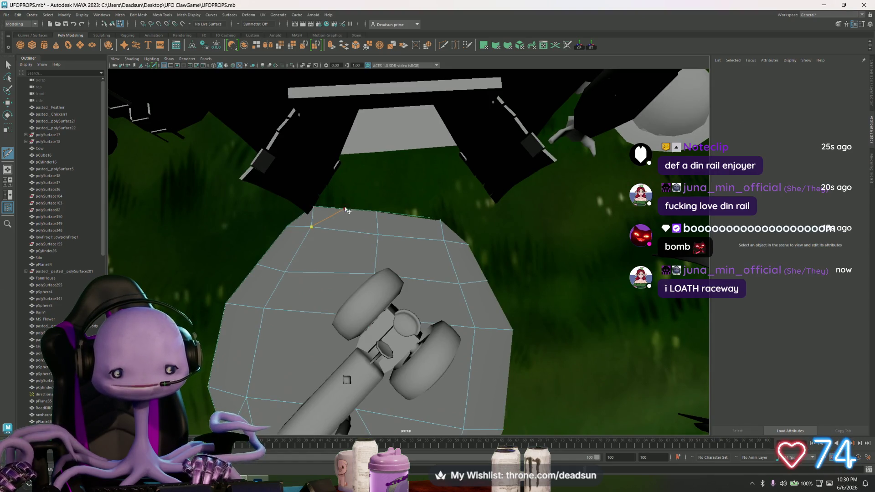
pyautogui.hotkey('ctrl', 'z')
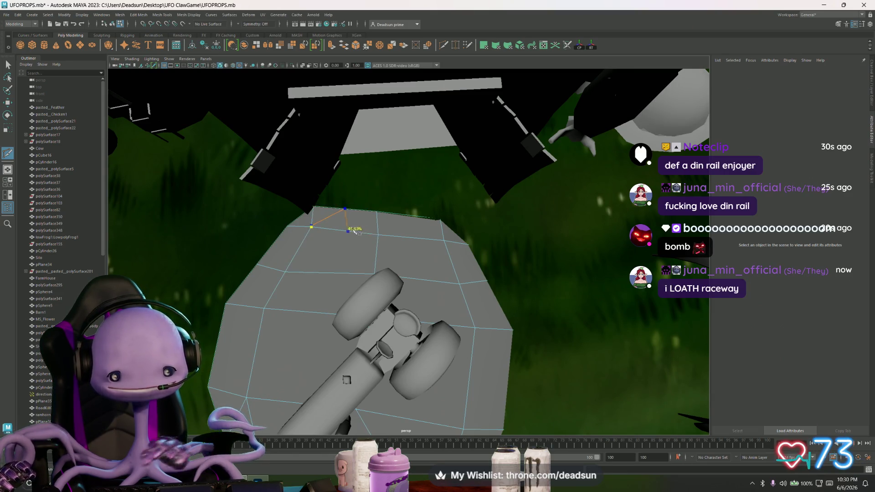
# Cut a new three-point edge across the road's top end and commit it
pyautogui.click(378, 234)
pyautogui.click(406, 215)
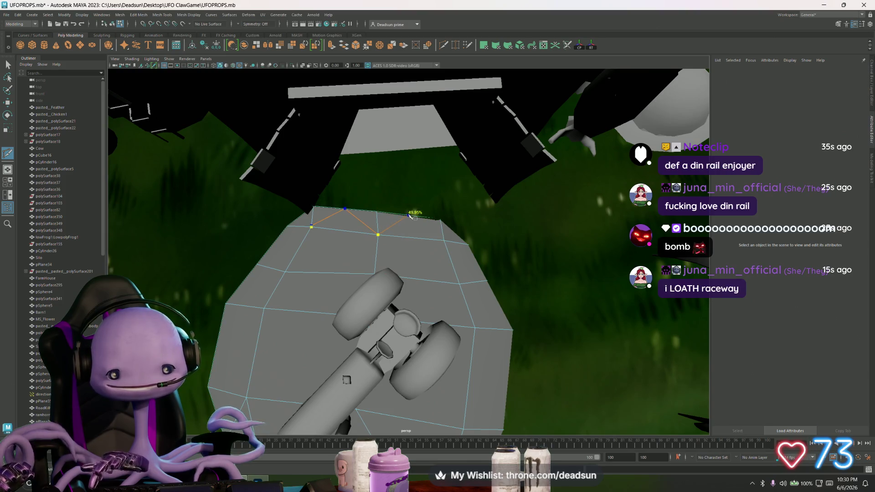
pyautogui.click(442, 240)
pyautogui.press('Return')
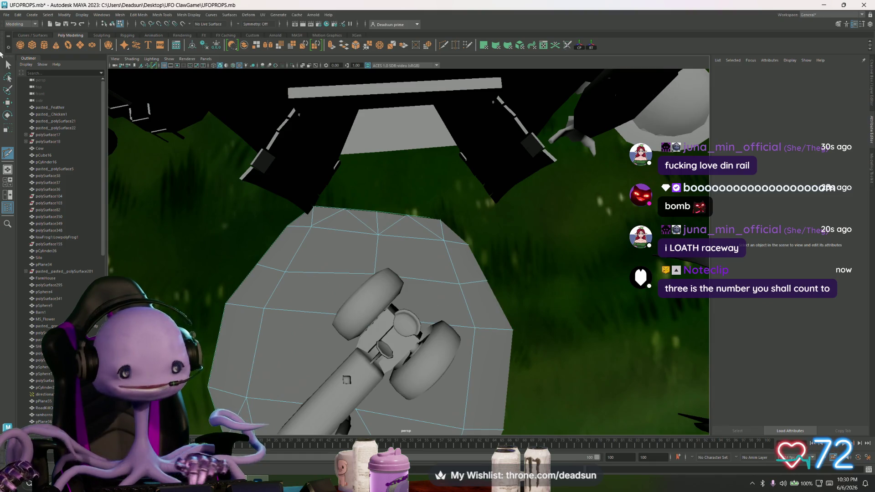
# Switch the road mesh to Vertex mode and select a vertex on its left edge
pyautogui.click(7, 66)
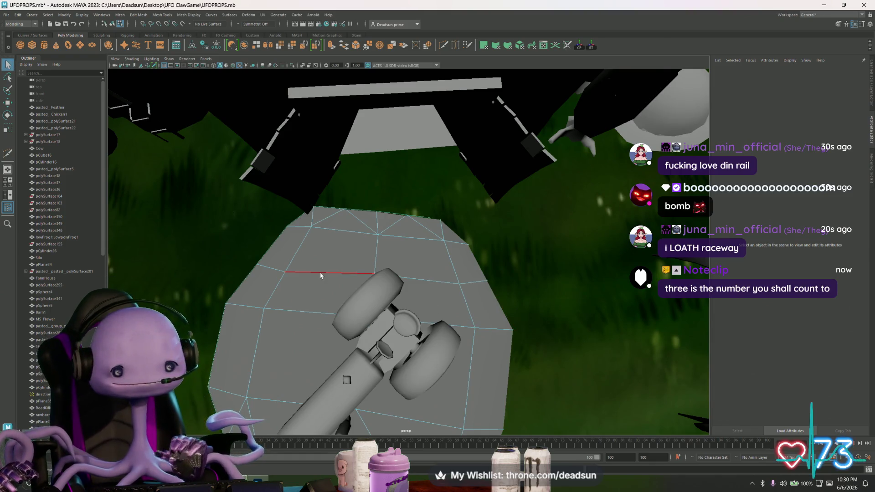
pyautogui.moveTo(316, 272)
pyautogui.mouseDown(button='right')
pyautogui.moveTo(310, 262)
pyautogui.moveTo(281, 269)
pyautogui.mouseUp(button='right')
pyautogui.click(257, 264)
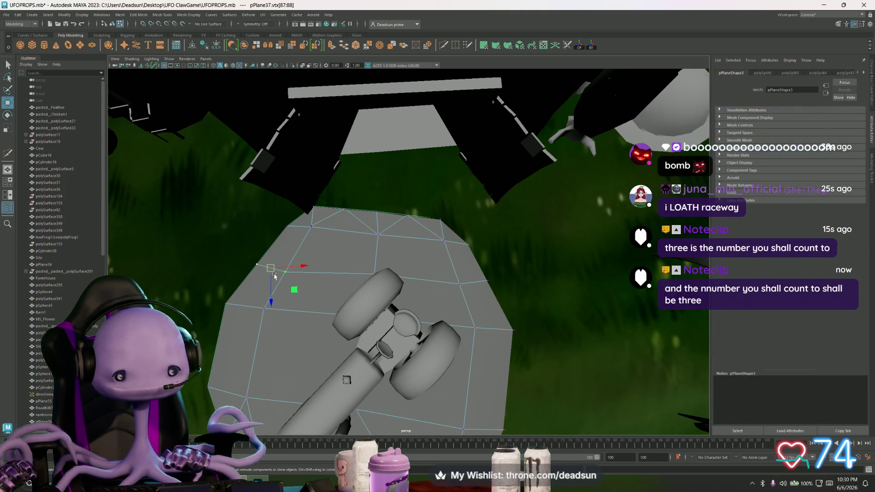
# Move the road's end vertices to round off the far end beside the tractor
pyautogui.press('w')
pyautogui.moveTo(266, 301); pyautogui.dragTo(269, 296)
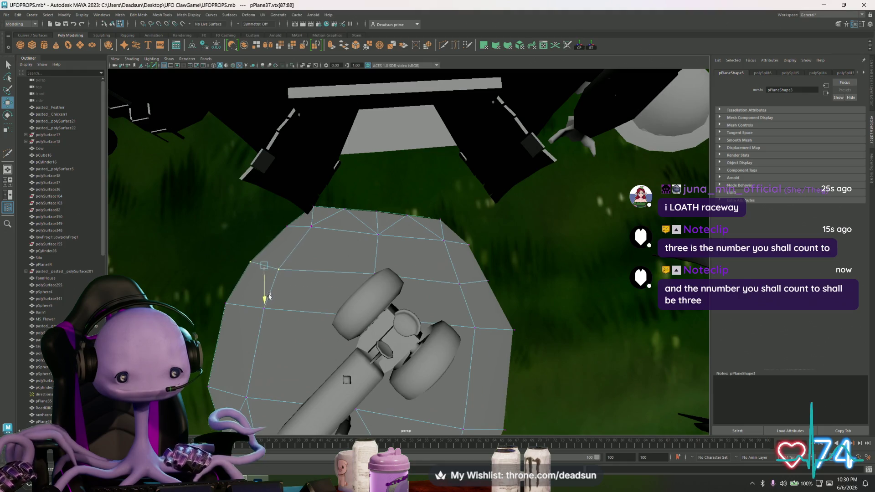
pyautogui.click(361, 210)
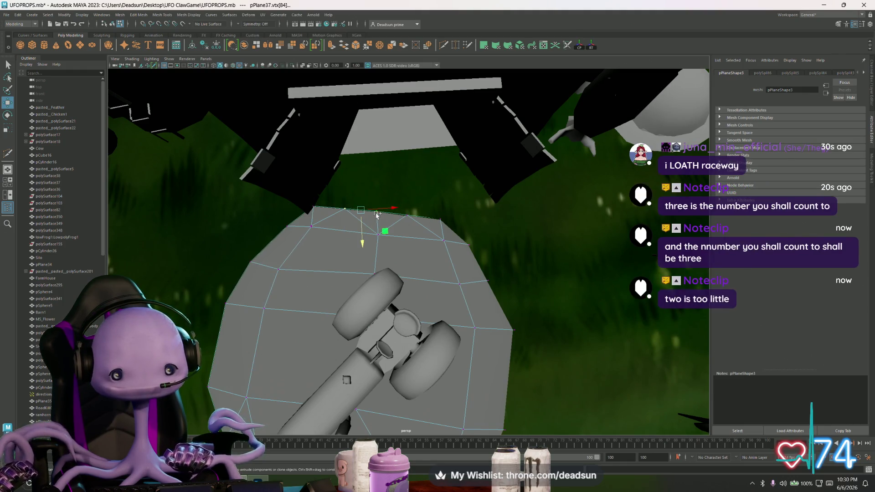
pyautogui.moveTo(366, 243); pyautogui.dragTo(380, 238)
pyautogui.moveTo(417, 201)
pyautogui.mouseDown()
pyautogui.moveTo(396, 211)
pyautogui.moveTo(374, 246)
pyautogui.mouseUp()
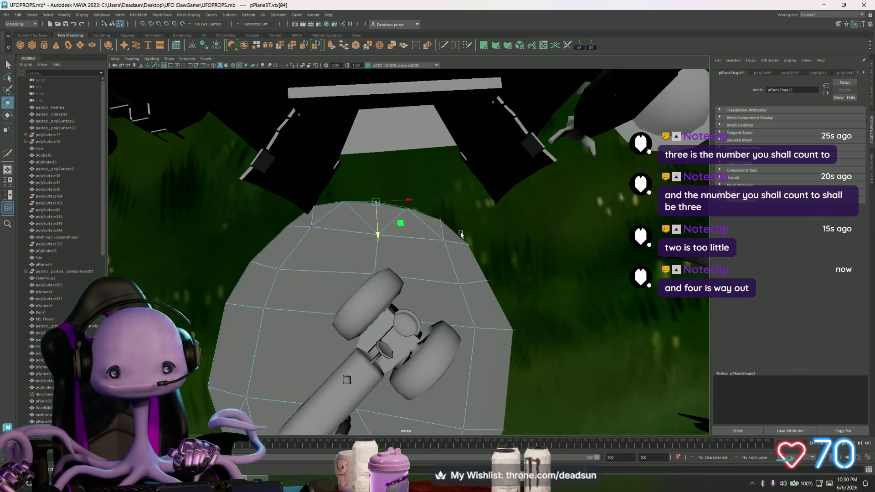
pyautogui.moveTo(461, 234)
pyautogui.mouseDown()
pyautogui.moveTo(470, 264)
pyautogui.moveTo(541, 282)
pyautogui.moveTo(494, 276)
pyautogui.mouseUp()
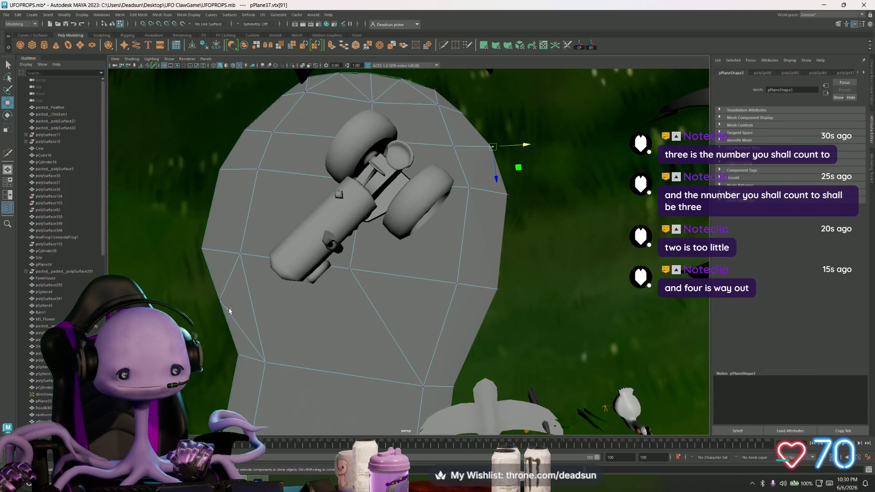
pyautogui.moveTo(229, 310); pyautogui.dragTo(203, 293)
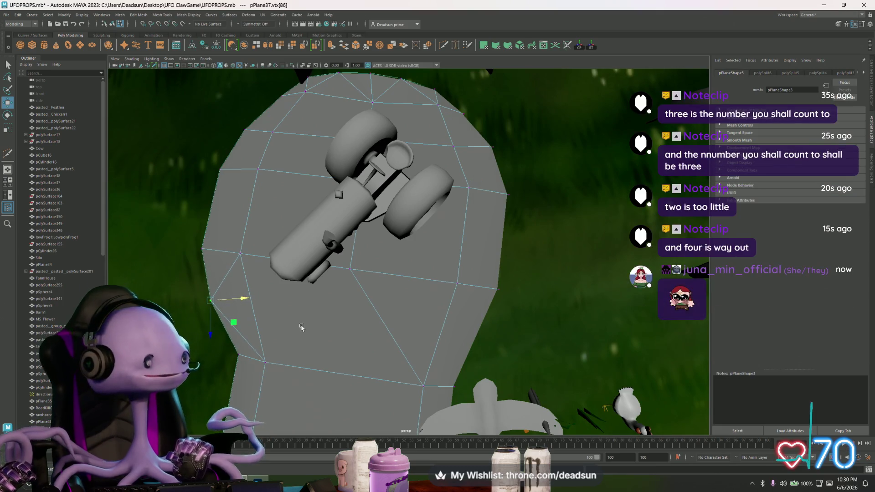
pyautogui.keyDown('alt'); pyautogui.moveTo(301, 327); pyautogui.dragTo(211, 324); pyautogui.keyUp('alt')
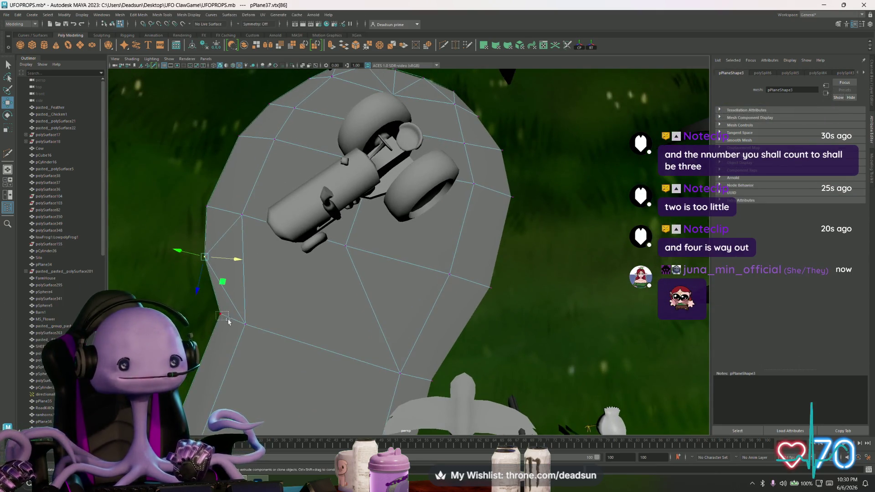
pyautogui.click(242, 314)
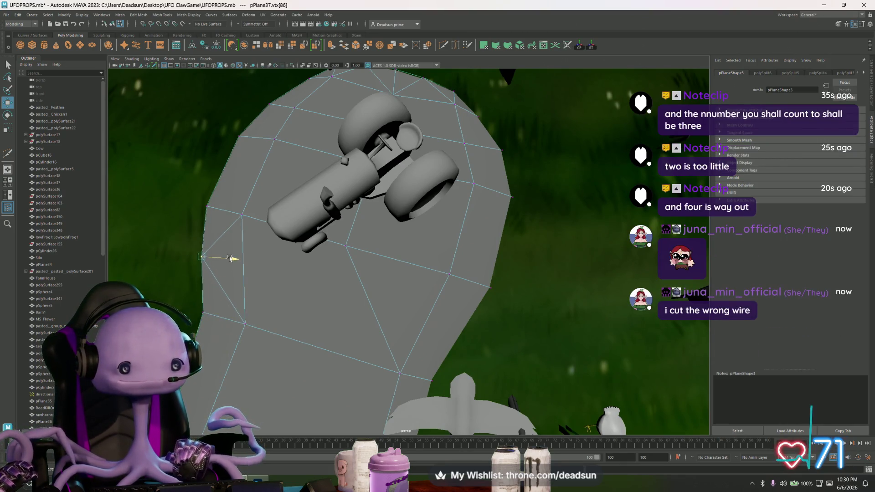
pyautogui.click(205, 257)
pyautogui.keyDown('alt'); pyautogui.moveTo(234, 255); pyautogui.dragTo(365, 326); pyautogui.keyUp('alt')
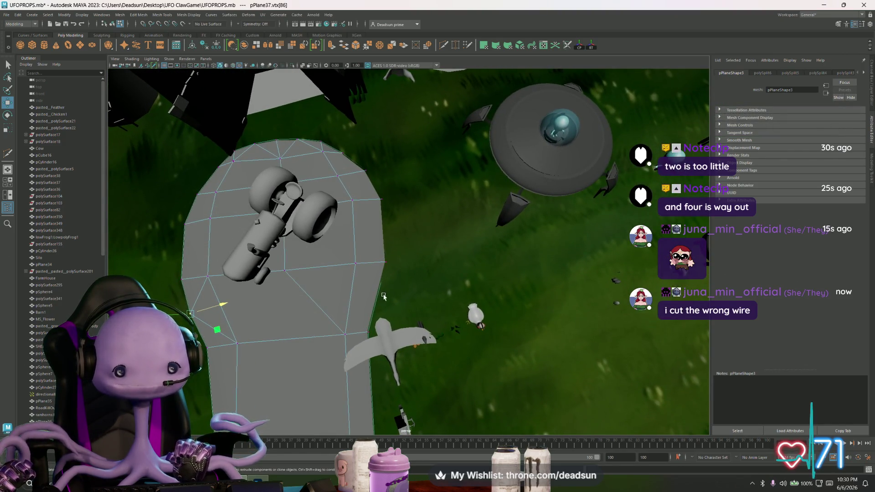
# Multi-Cut two new points along the road's right side
pyautogui.click(443, 45)
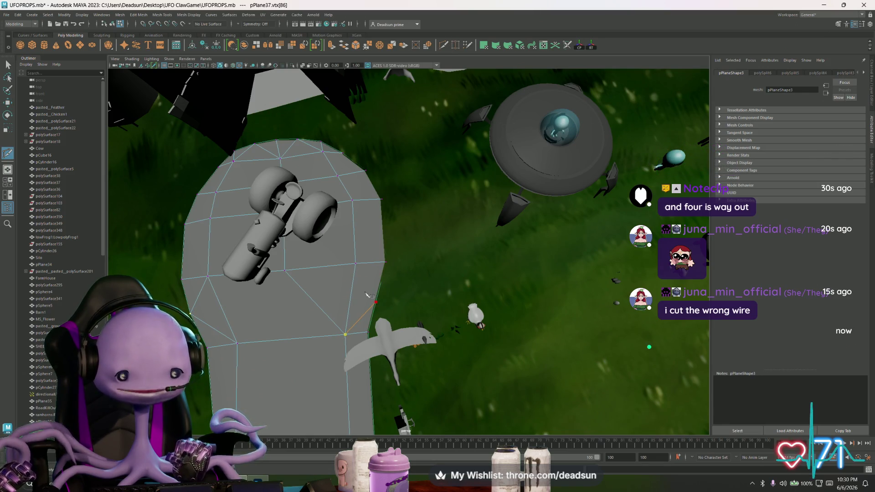
pyautogui.click(366, 292)
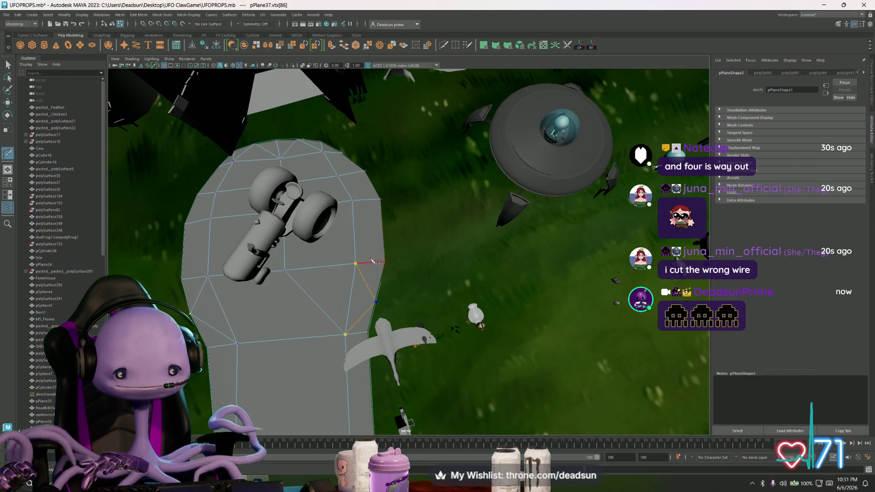
pyautogui.click(385, 235)
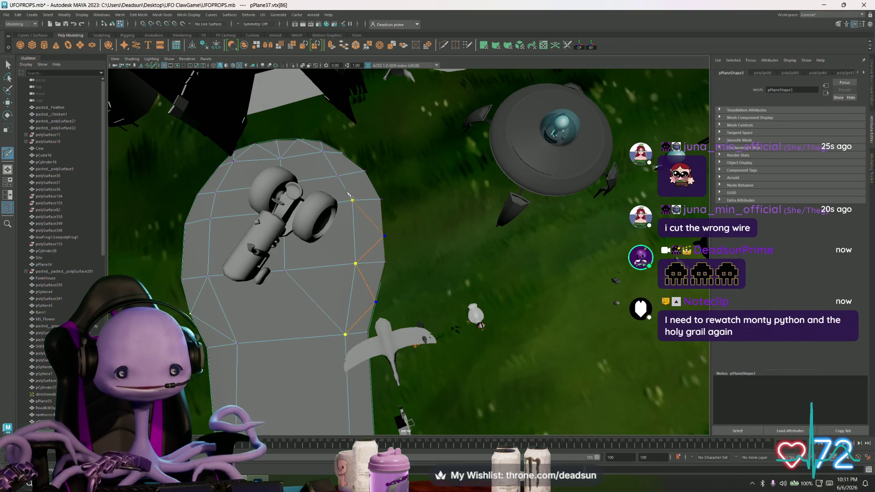
pyautogui.click(8, 65)
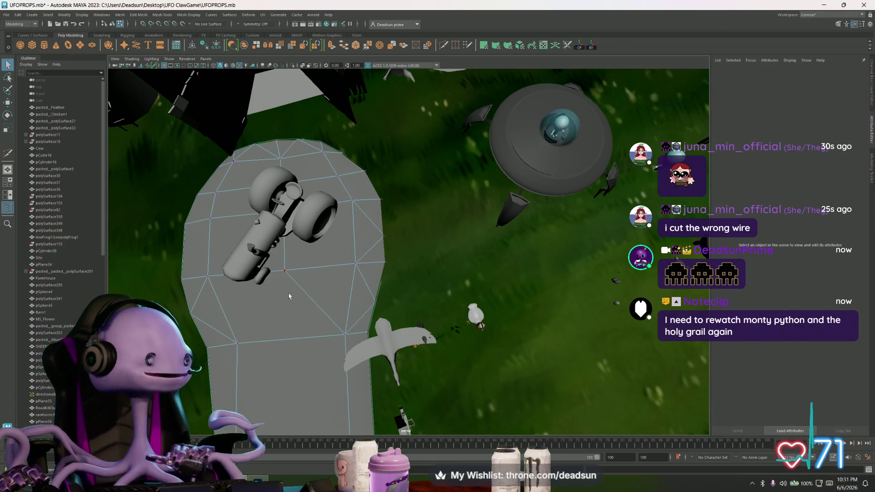
# Select edge vertices in Vertex mode and frame the road bend near the farmhouse
pyautogui.moveTo(311, 278)
pyautogui.mouseDown(button='right')
pyautogui.moveTo(294, 281)
pyautogui.moveTo(290, 256)
pyautogui.moveTo(284, 280)
pyautogui.mouseUp(button='right')
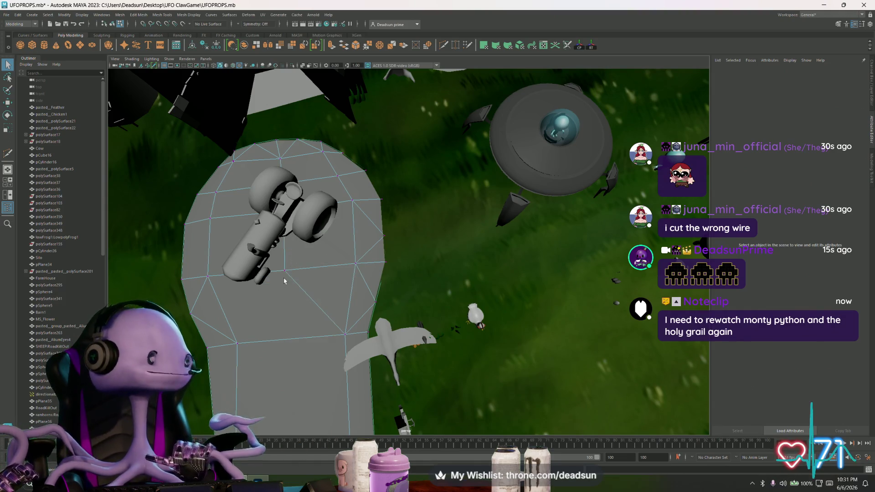
pyautogui.click(385, 235)
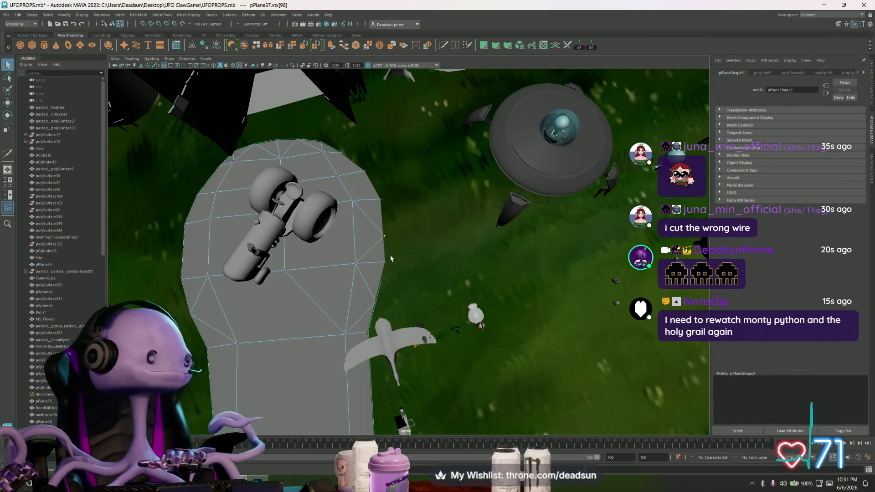
pyautogui.press('w')
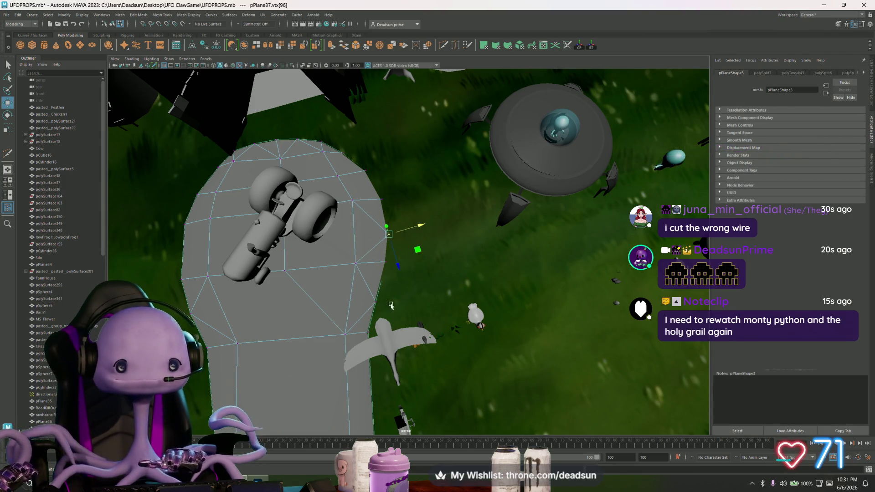
pyautogui.click(378, 302)
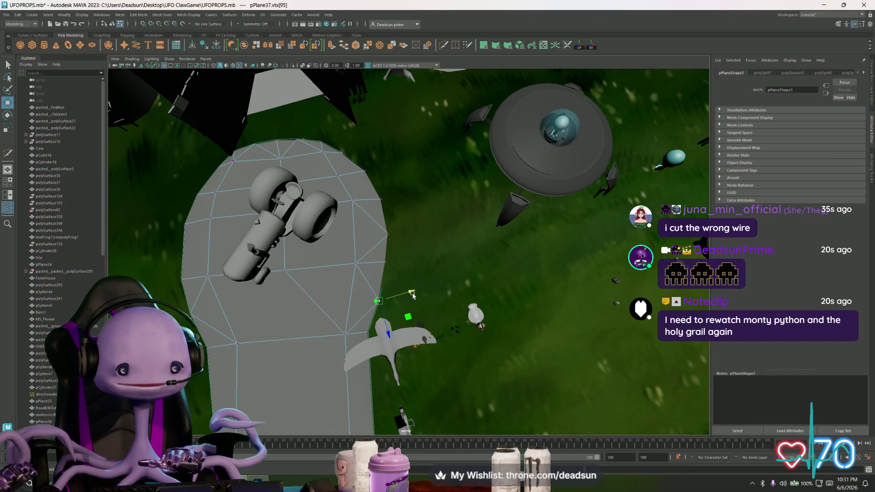
pyautogui.scroll(-5, 442, 305)
pyautogui.moveTo(443, 305)
pyautogui.keyDown('alt'); pyautogui.mouseDown()
pyautogui.moveTo(389, 342)
pyautogui.moveTo(429, 307)
pyautogui.moveTo(435, 313)
pyautogui.moveTo(397, 323)
pyautogui.moveTo(424, 327)
pyautogui.moveTo(402, 317)
pyautogui.mouseUp(); pyautogui.keyUp('alt')
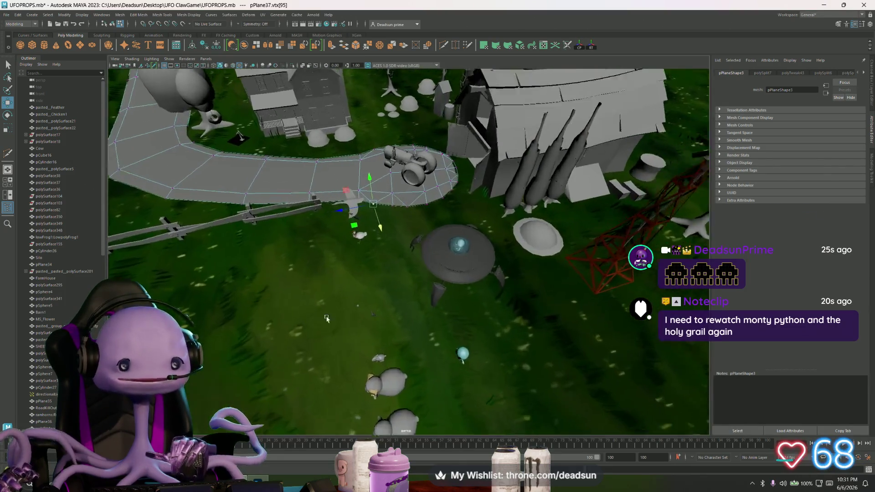
pyautogui.keyDown('alt'); pyautogui.moveTo(402, 317); pyautogui.dragTo(462, 281, button='right'); pyautogui.keyUp('alt')
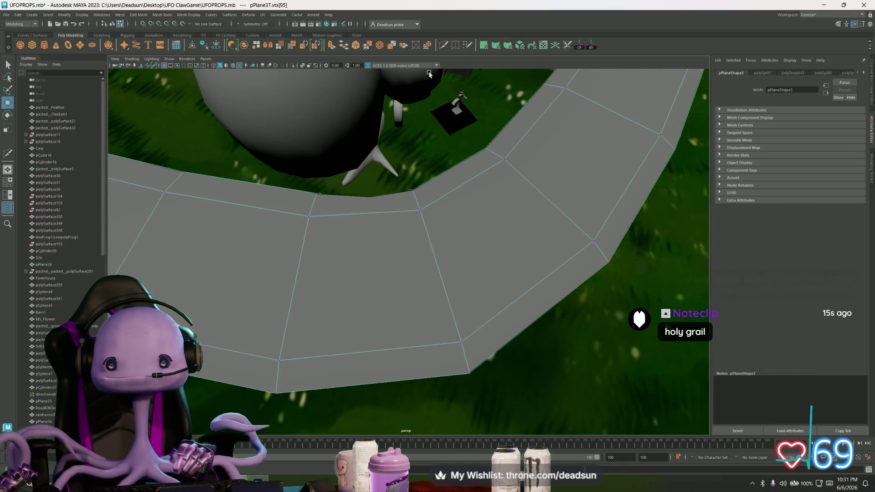
# Begin a Multi-Cut near the house, then cancel it and return to selection
pyautogui.press('y')
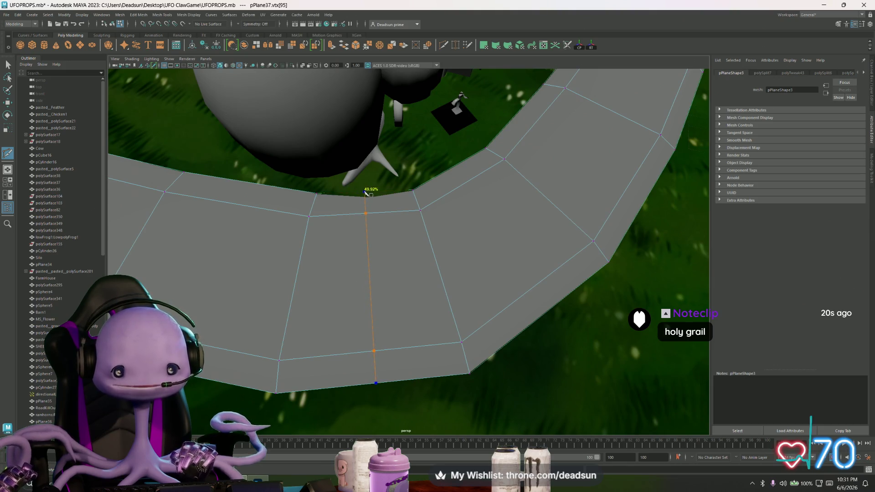
pyautogui.moveTo(365, 192)
pyautogui.keyDown('alt'); pyautogui.mouseDown()
pyautogui.moveTo(467, 236)
pyautogui.moveTo(420, 286)
pyautogui.mouseUp(); pyautogui.keyUp('alt')
pyautogui.click(318, 291)
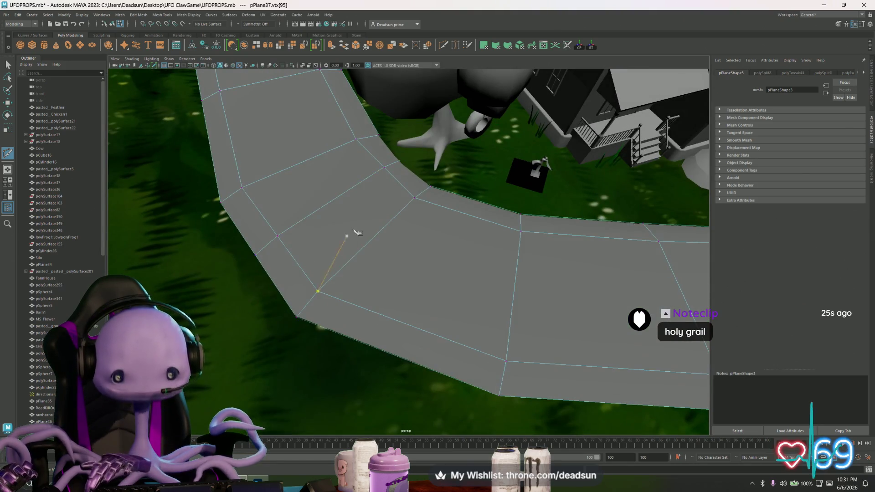
pyautogui.press('Escape')
pyautogui.press('q')
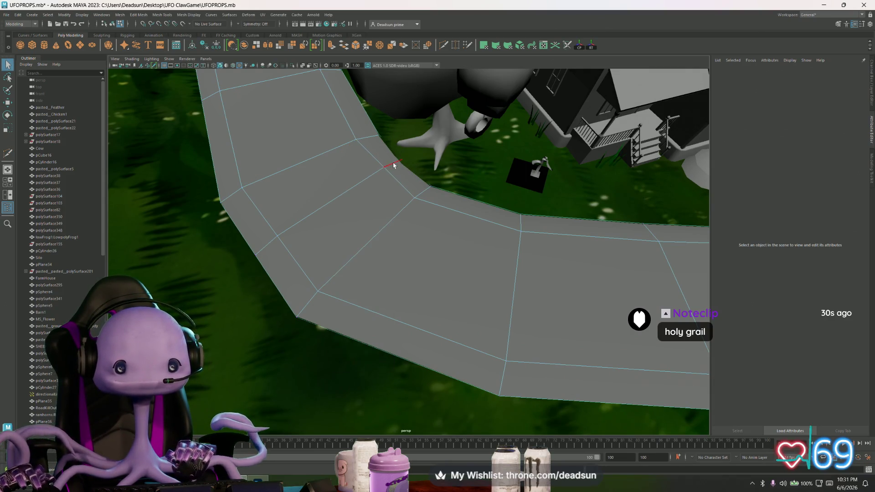
# Select the road's outer boundary edge and move it outward to widen the bend
pyautogui.click(394, 165)
pyautogui.keyDown('alt'); pyautogui.moveTo(394, 165); pyautogui.dragTo(394, 139); pyautogui.keyUp('alt')
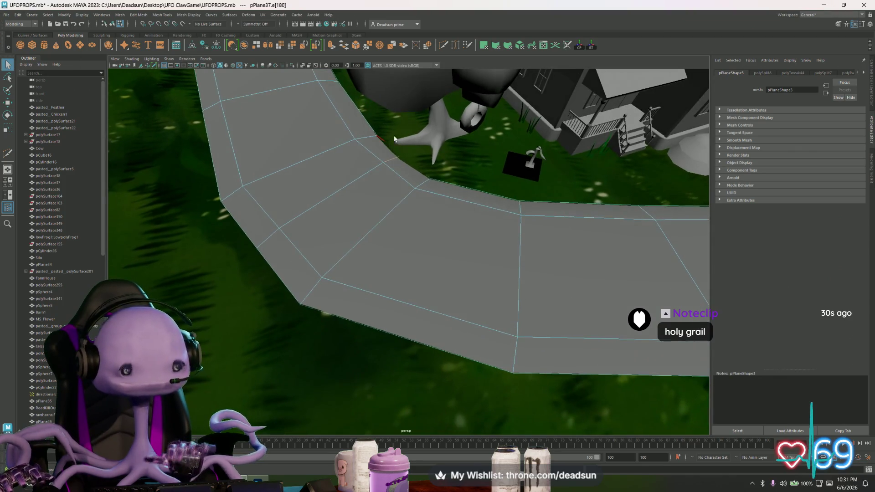
pyautogui.press('w')
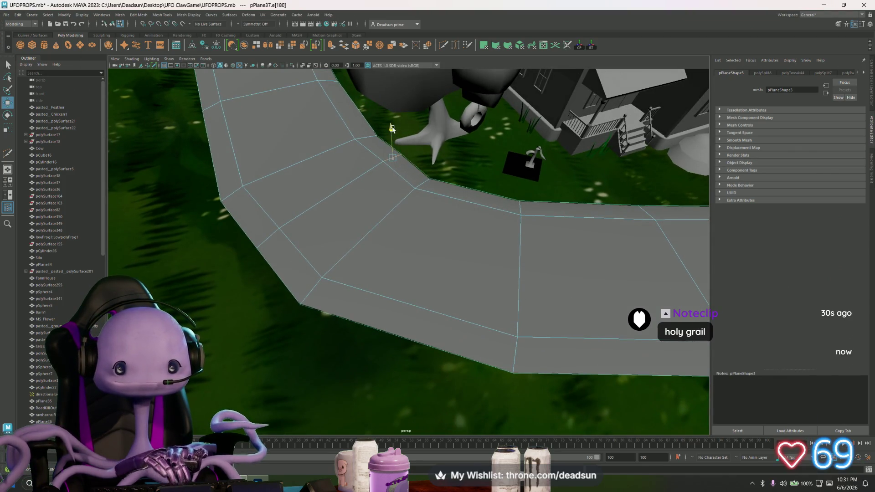
pyautogui.moveTo(391, 128)
pyautogui.keyDown('alt'); pyautogui.mouseDown()
pyautogui.moveTo(374, 218)
pyautogui.moveTo(397, 234)
pyautogui.moveTo(389, 233)
pyautogui.mouseUp(); pyautogui.keyUp('alt')
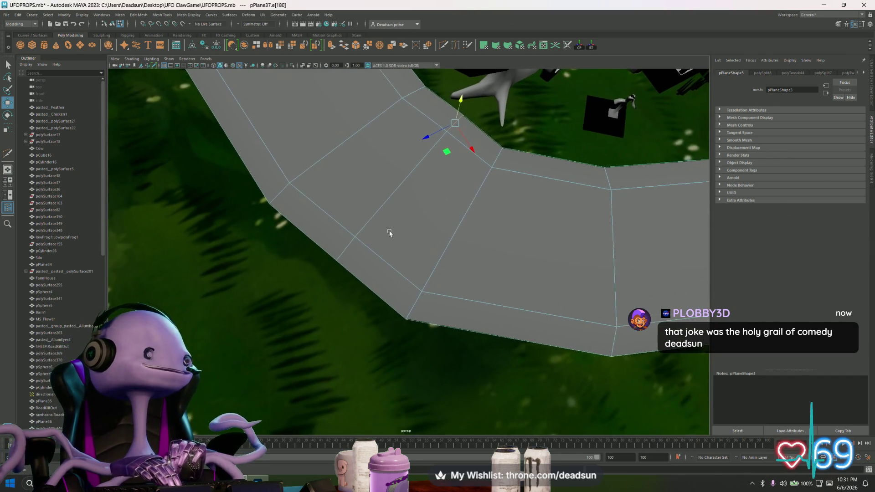
pyautogui.click(344, 250)
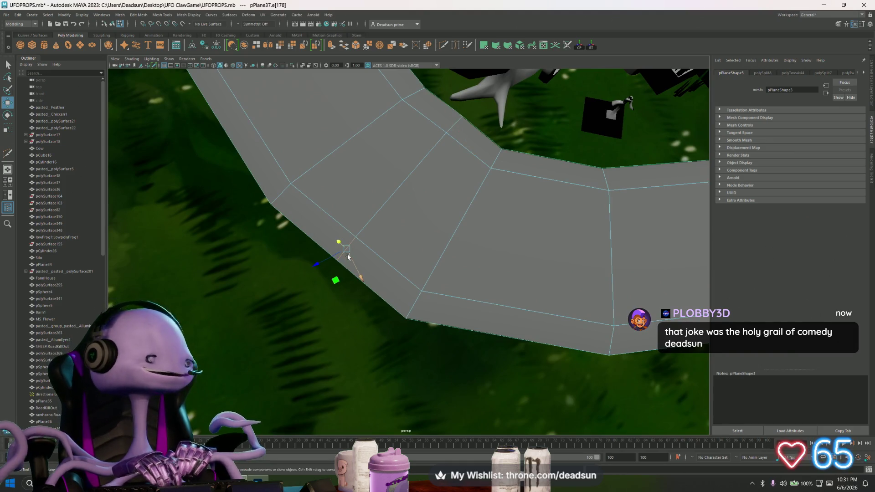
pyautogui.moveTo(317, 266)
pyautogui.mouseDown()
pyautogui.moveTo(403, 295)
pyautogui.moveTo(378, 286)
pyautogui.mouseUp()
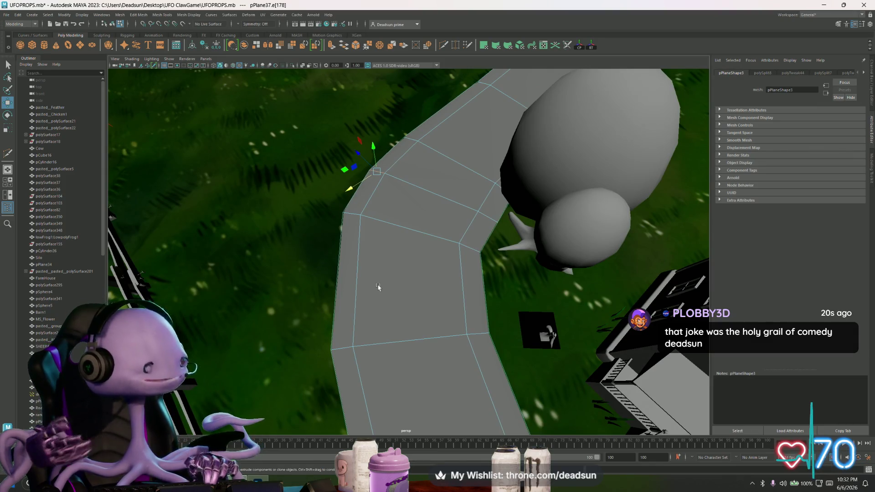
# Multi-Cut a new edge across the road's bend from right edge to left
pyautogui.click(444, 45)
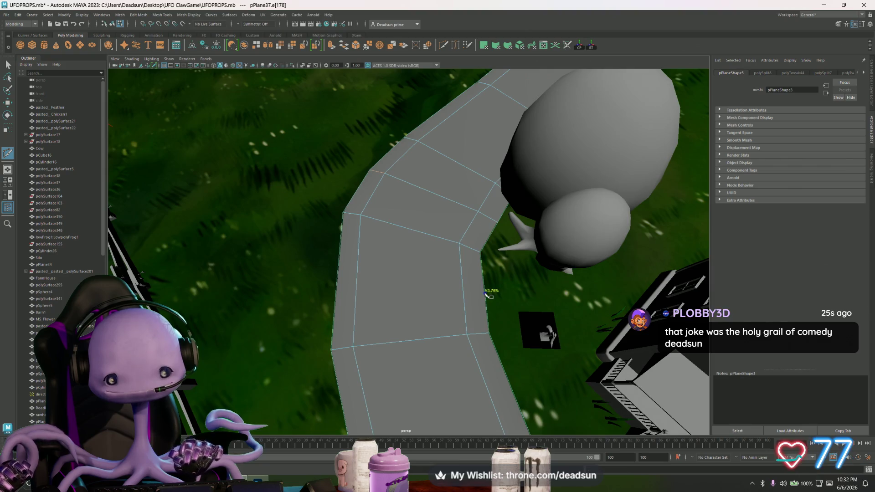
pyautogui.click(484, 293)
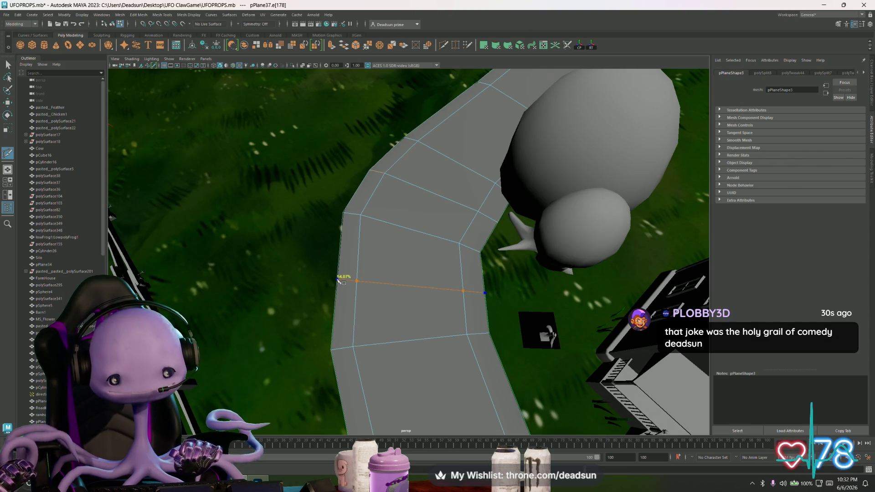
pyautogui.click(337, 279)
pyautogui.press('Return')
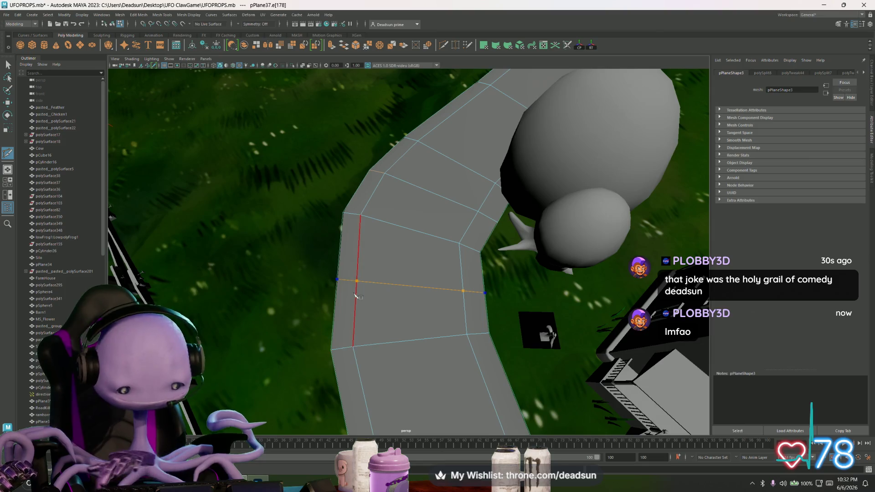
# Move the short left and right edges of the new cut to round the curve
pyautogui.press('q')
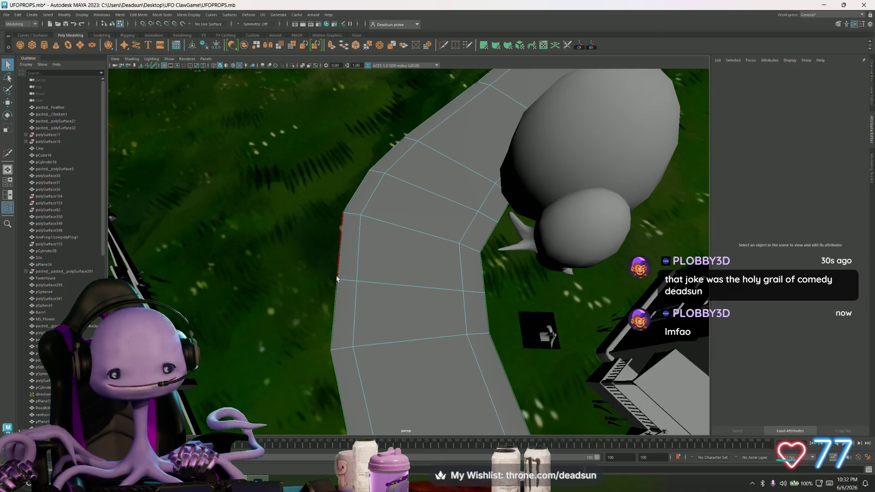
pyautogui.click(340, 279)
pyautogui.press('w')
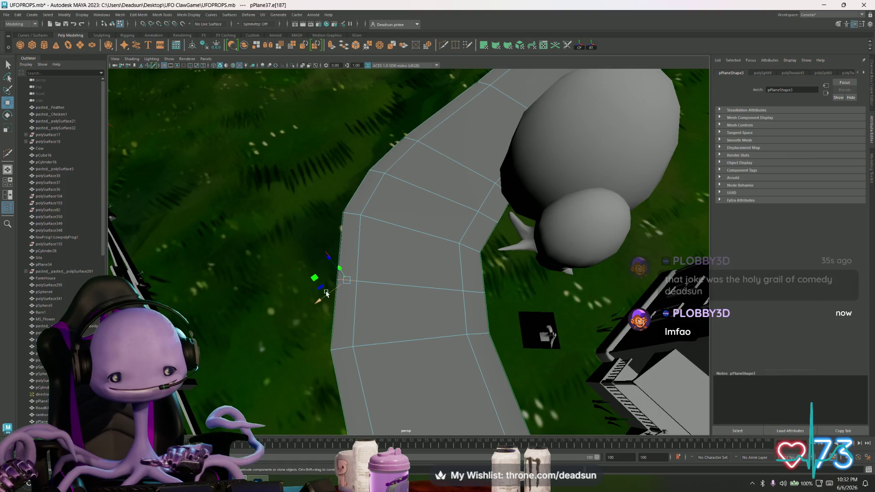
pyautogui.moveTo(322, 299); pyautogui.dragTo(311, 300)
pyautogui.moveTo(325, 256); pyautogui.dragTo(322, 252)
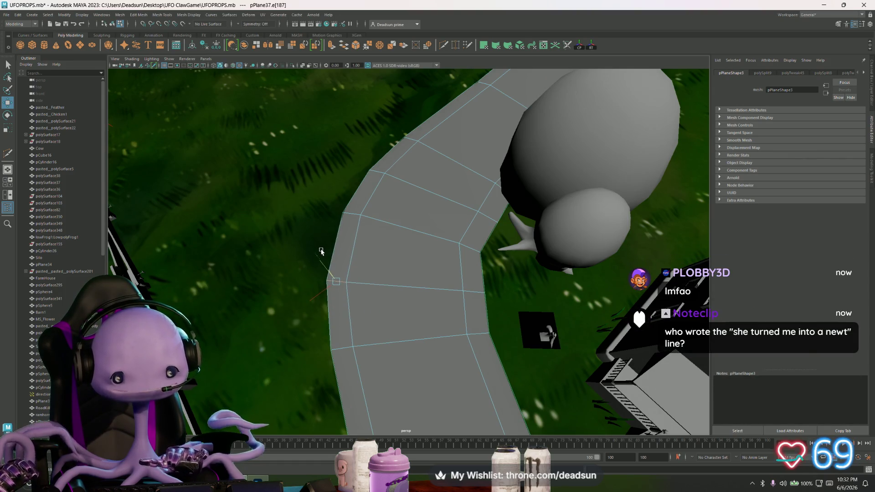
pyautogui.click(474, 289)
pyautogui.moveTo(452, 272)
pyautogui.mouseDown()
pyautogui.moveTo(440, 293)
pyautogui.moveTo(448, 306)
pyautogui.mouseUp()
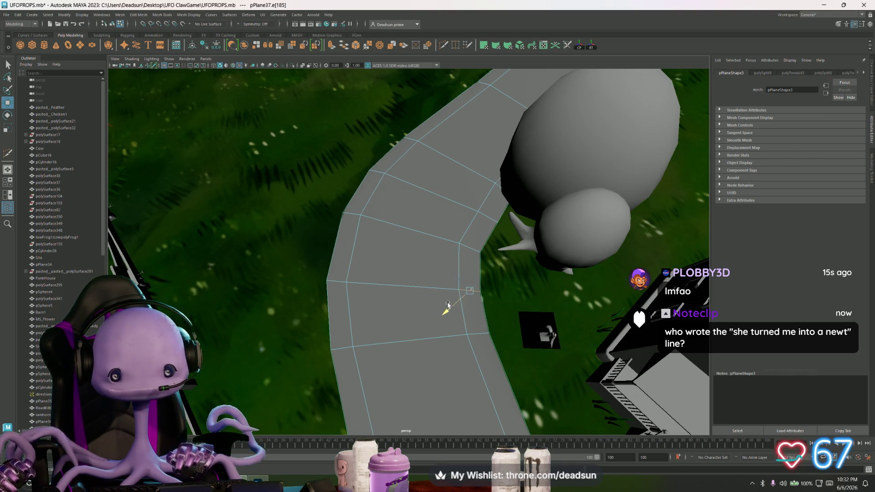
# Select a vertex at the inner bend, then pull back to a wide view of road and house
pyautogui.moveTo(480, 252); pyautogui.dragTo(456, 253, button='right')
pyautogui.click(481, 254)
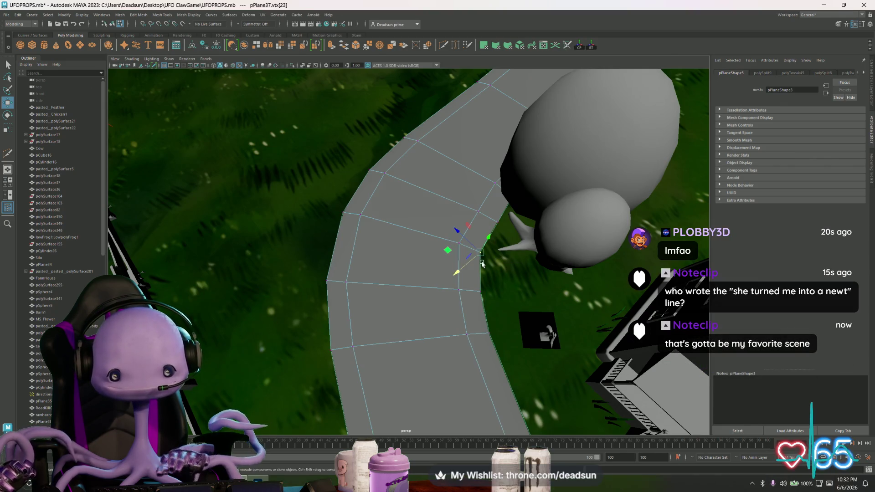
pyautogui.keyDown('alt'); pyautogui.moveTo(460, 234); pyautogui.dragTo(482, 288); pyautogui.keyUp('alt')
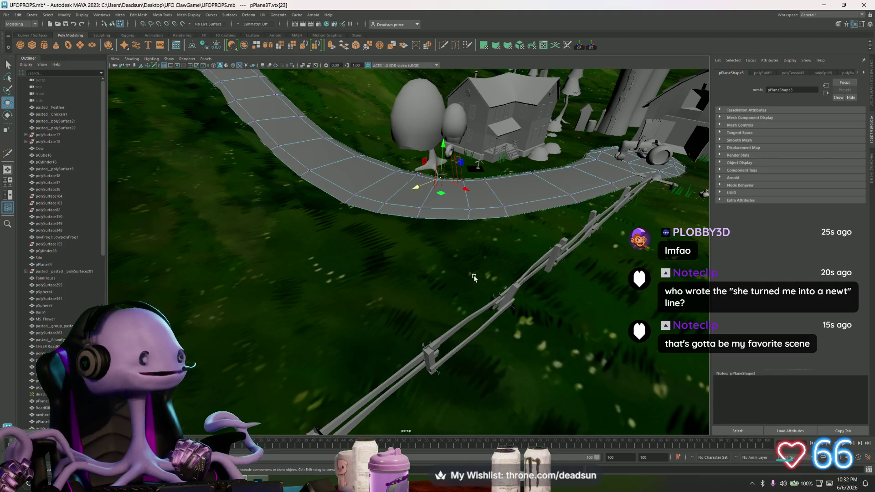
pyautogui.moveTo(475, 278)
pyautogui.keyDown('alt'); pyautogui.mouseDown()
pyautogui.moveTo(464, 284)
pyautogui.moveTo(501, 264)
pyautogui.moveTo(566, 250)
pyautogui.moveTo(378, 258)
pyautogui.moveTo(413, 271)
pyautogui.moveTo(395, 276)
pyautogui.moveTo(400, 287)
pyautogui.moveTo(297, 401)
pyautogui.mouseUp(); pyautogui.keyUp('alt')
# Bring Photoshop forward, browse the File and Edit menus, and maximize the T_Ground.png window
pyautogui.click(262, 477)
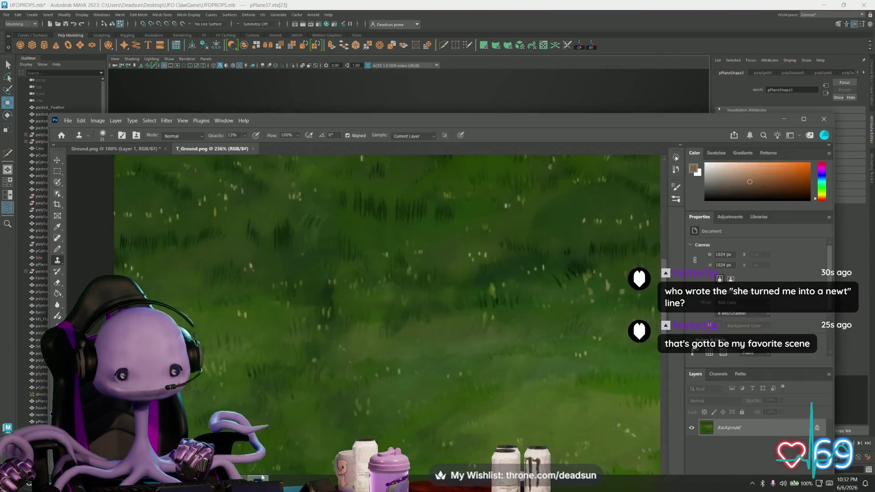
pyautogui.click(67, 121)
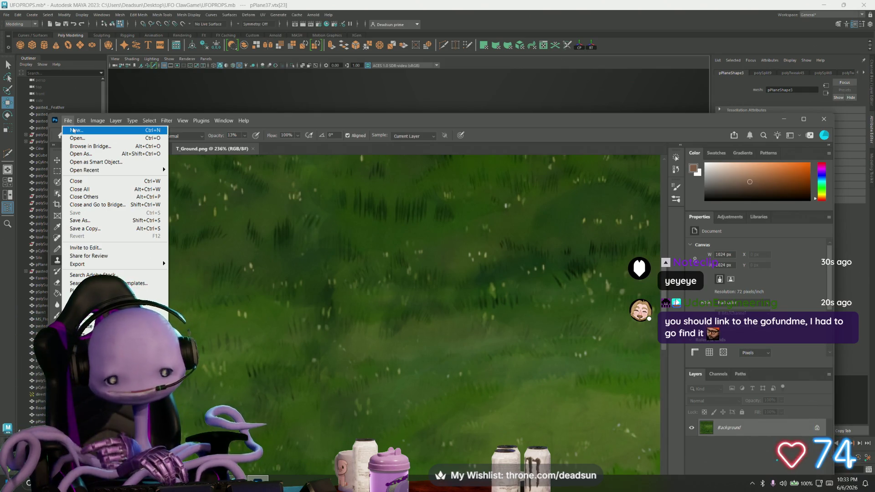
pyautogui.click(82, 120)
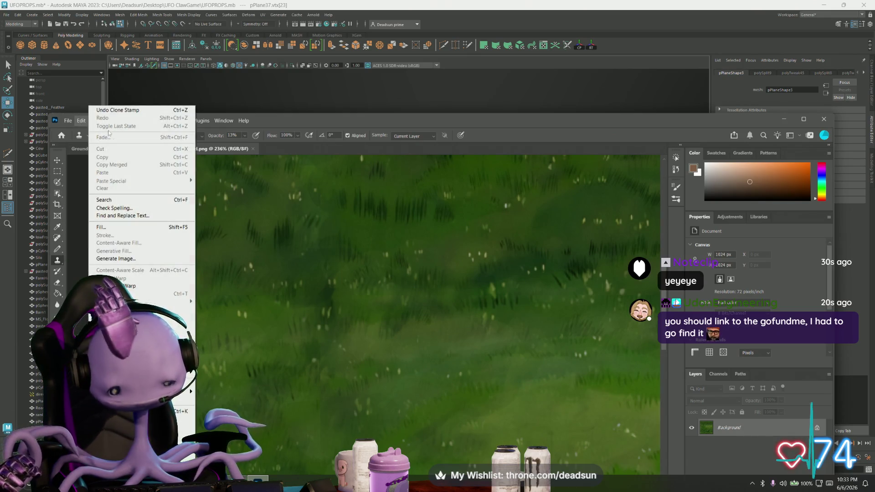
pyautogui.click(197, 164)
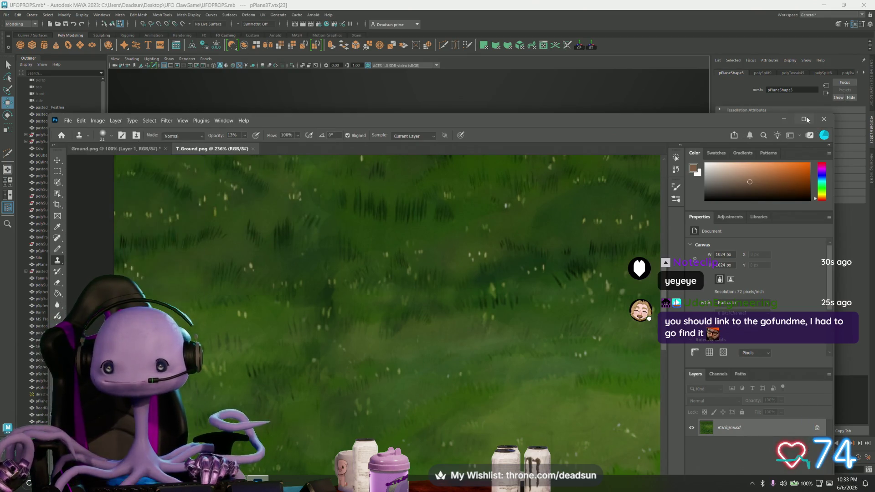
pyautogui.doubleClick(637, 120)
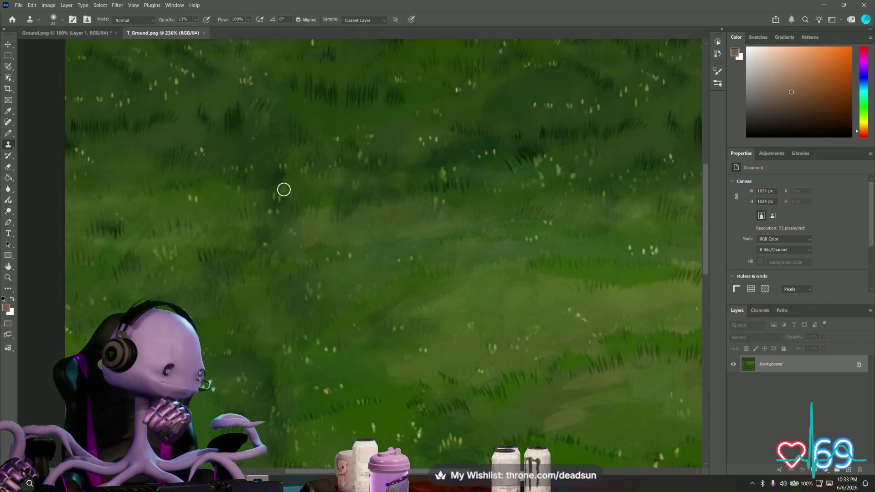
pyautogui.click(16, 5)
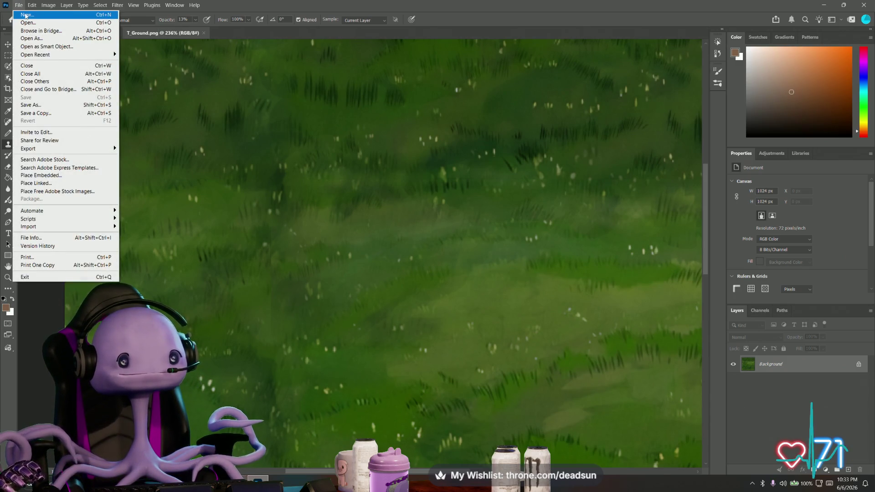
# Create a new 256 × 256 px document via Ctrl+N
pyautogui.click(178, 84)
pyautogui.hotkey('ctrl', 'n')
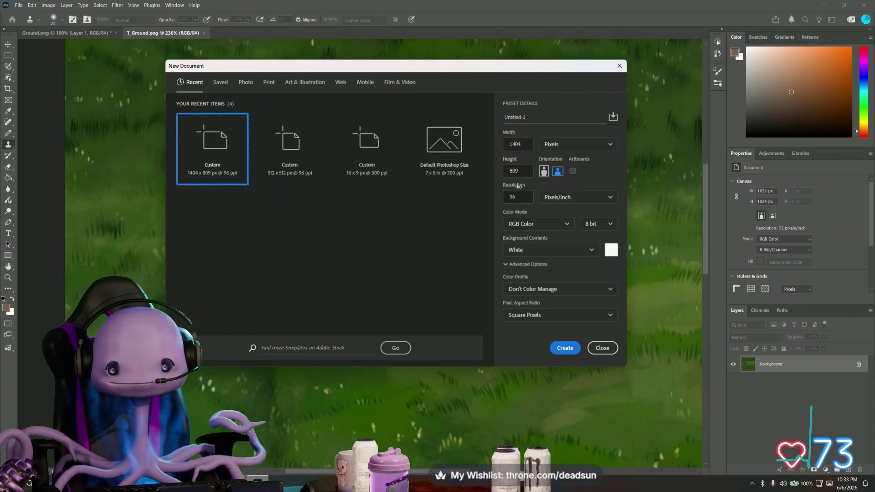
pyautogui.doubleClick(523, 146)
pyautogui.write('2')
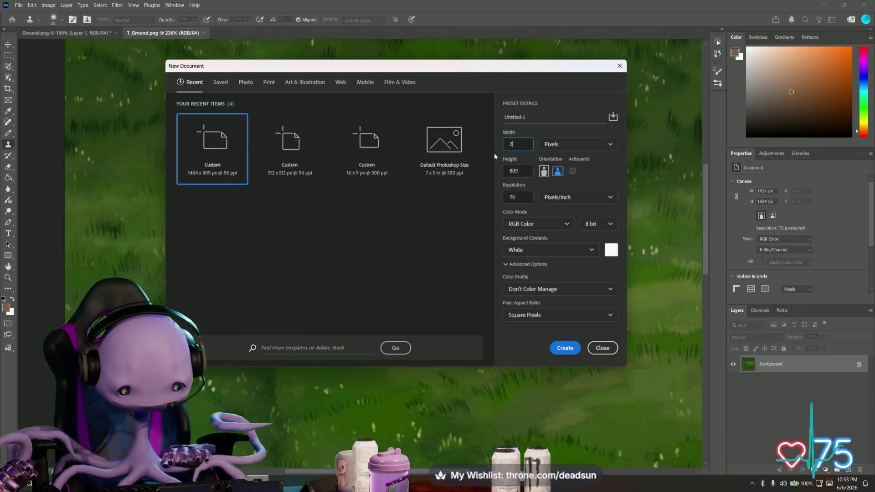
pyautogui.write('56')
pyautogui.doubleClick(528, 173)
pyautogui.write('25')
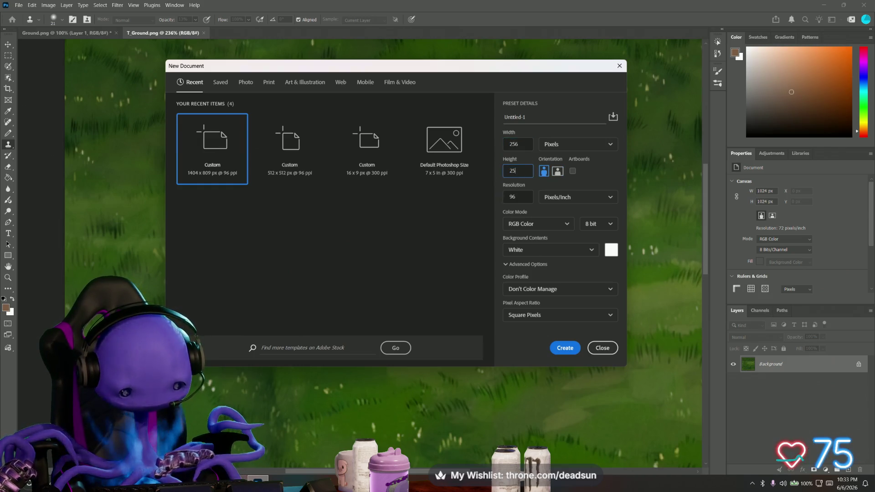
pyautogui.write('6')
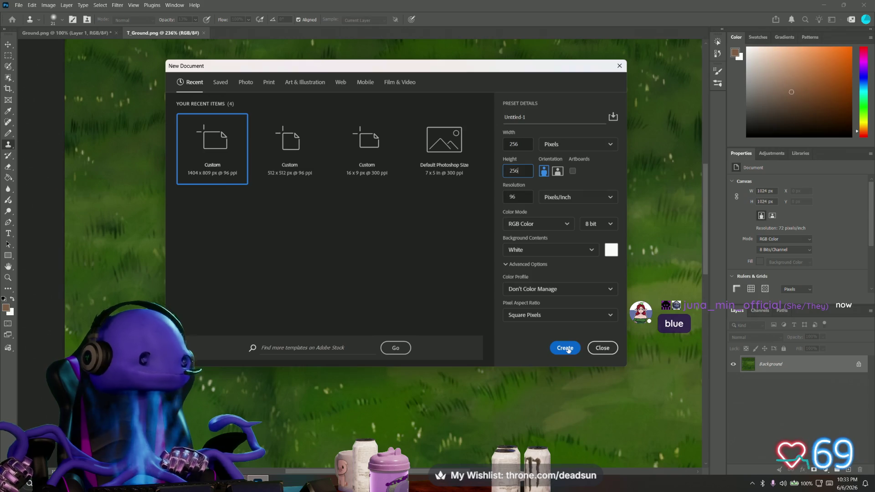
pyautogui.click(568, 349)
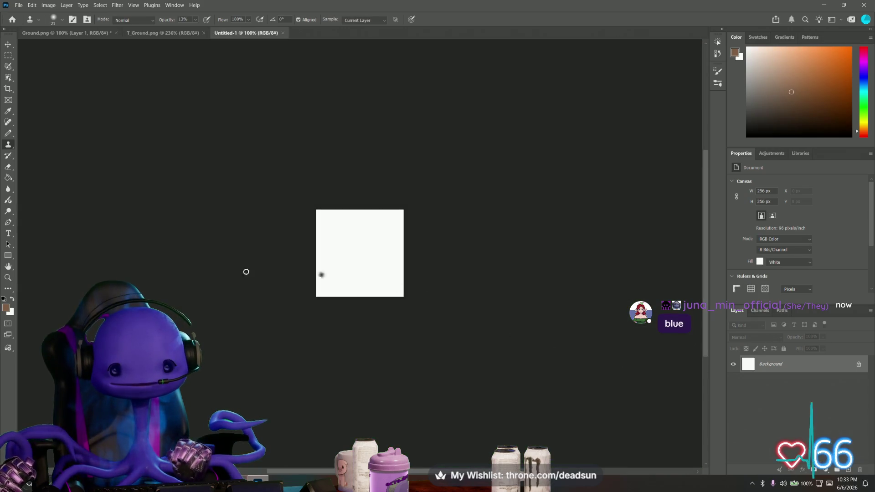
# Add an empty Layer 1, convert the white Background to a layer, and delete it
pyautogui.rightClick(803, 367)
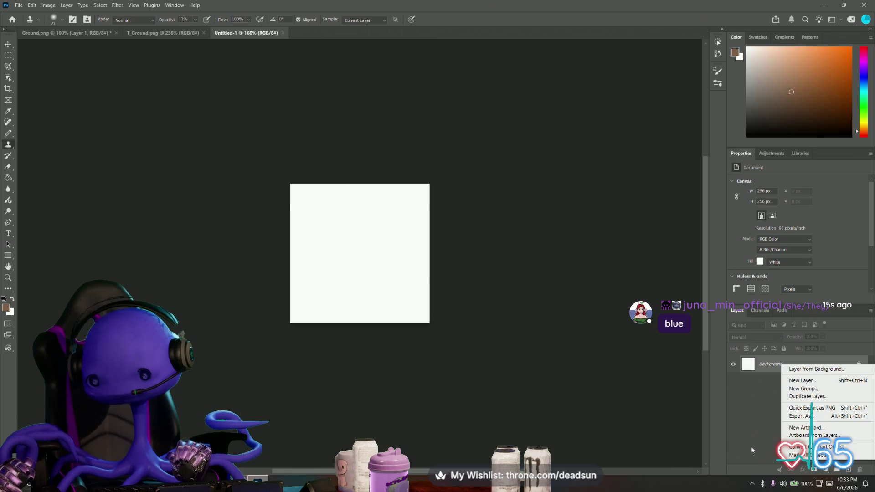
pyautogui.click(497, 384)
pyautogui.keyDown('alt'); pyautogui.scroll(3, 503, 380); pyautogui.keyUp('alt')
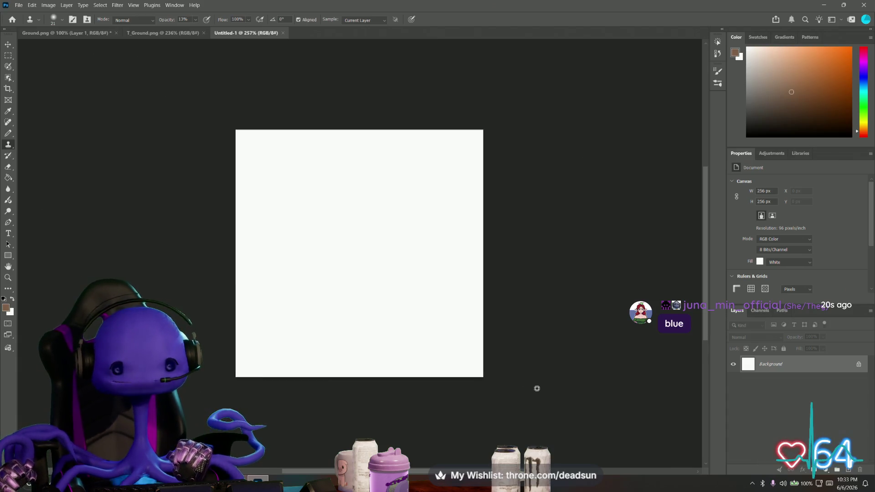
pyautogui.rightClick(808, 366)
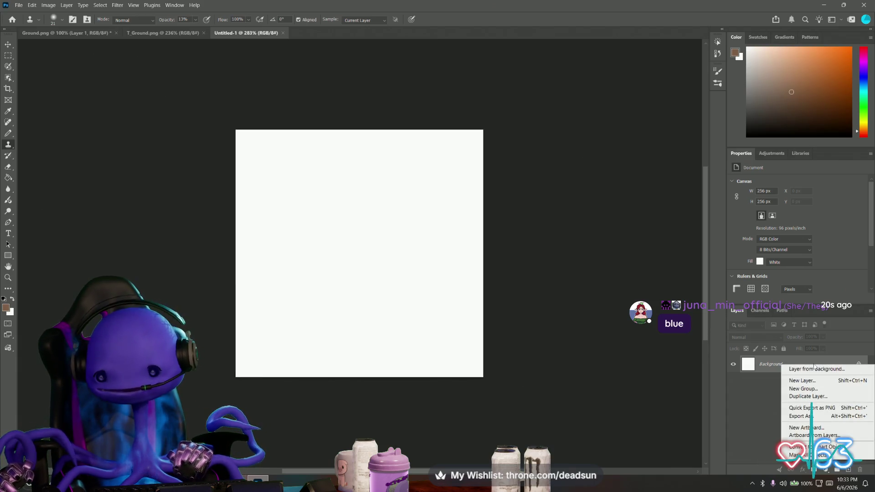
pyautogui.click(758, 416)
pyautogui.hotkey('ctrl', 'shift', 'alt', 'n')
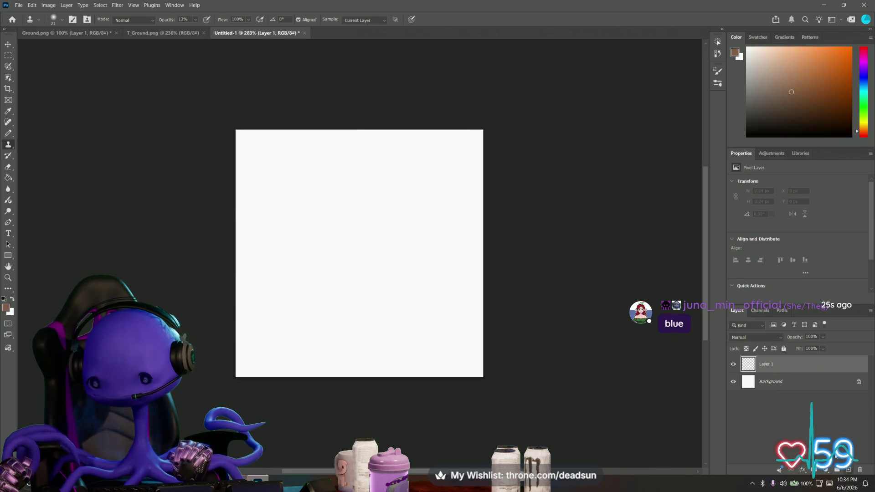
pyautogui.click(779, 385)
pyautogui.rightClick(786, 382)
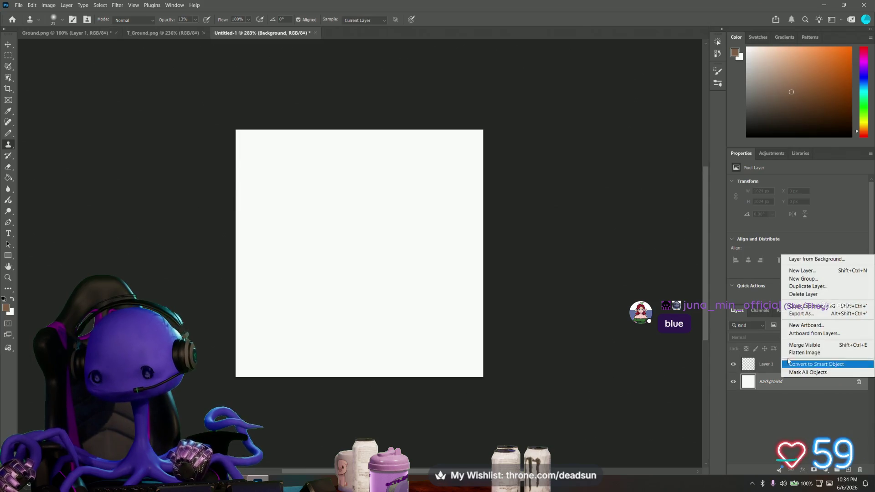
pyautogui.click(816, 259)
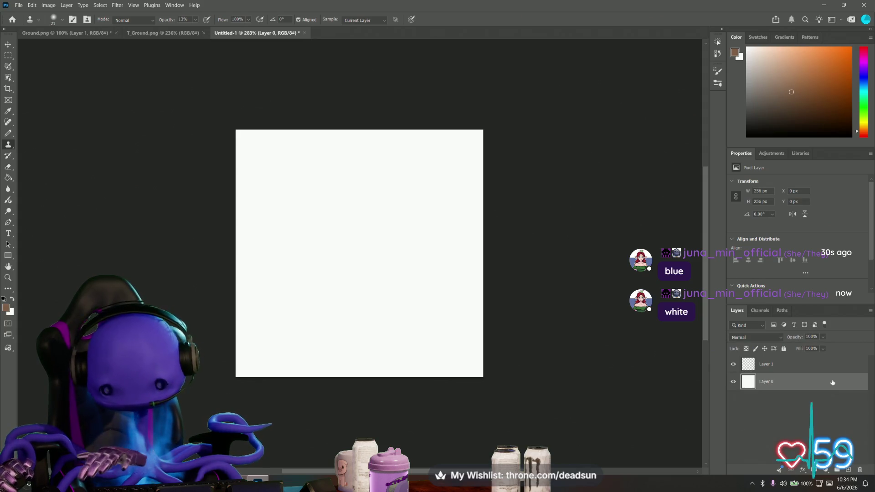
pyautogui.press('Delete')
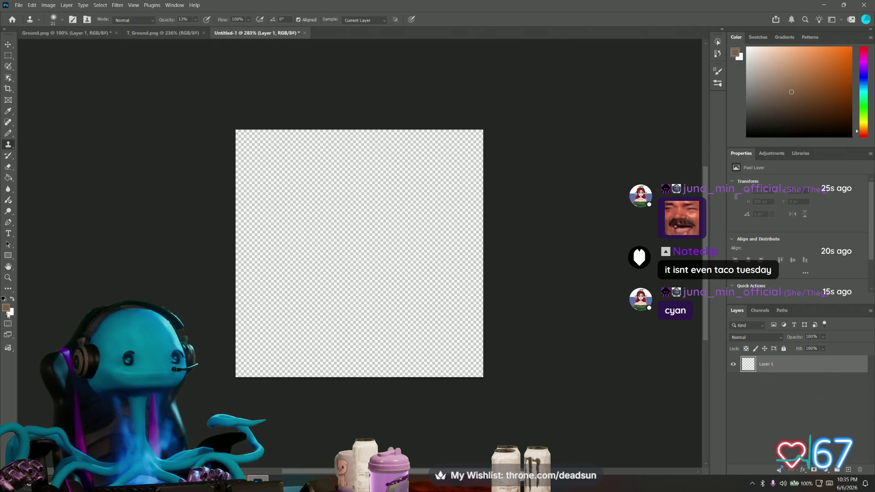
# Set the foreground colour to grey-brown #85786f (R133, G120, B111)
pyautogui.click(6, 309)
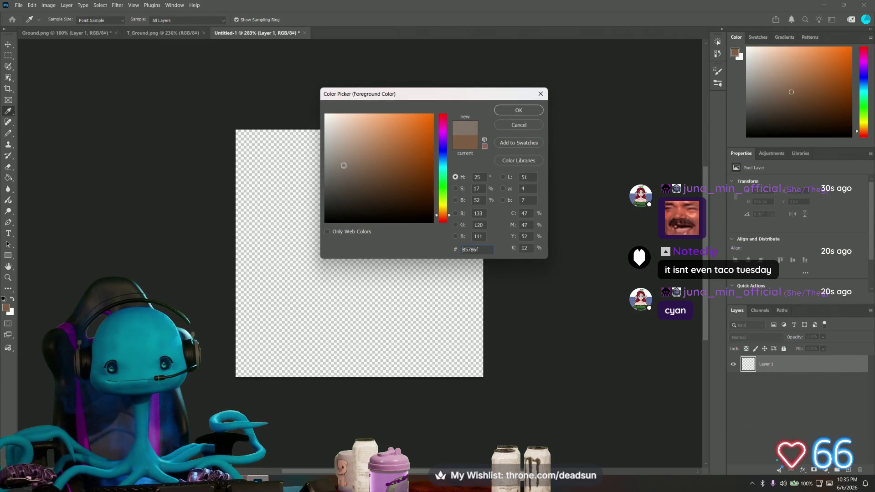
pyautogui.click(510, 115)
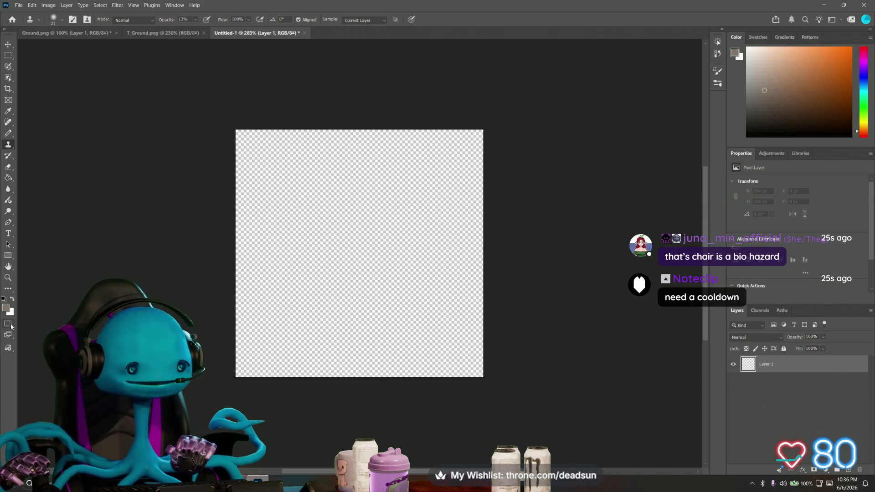
# Set the Eraser's opacity and flow to 100%
pyautogui.click(7, 308)
pyautogui.click(519, 110)
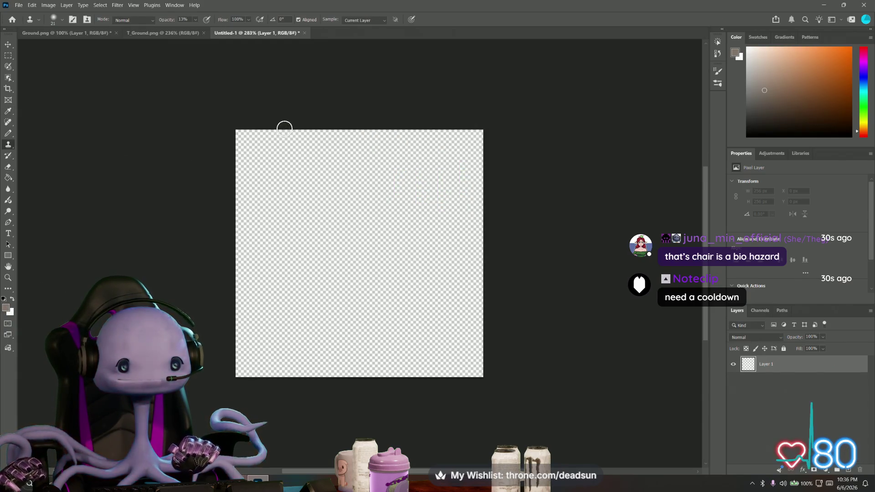
pyautogui.click(58, 21)
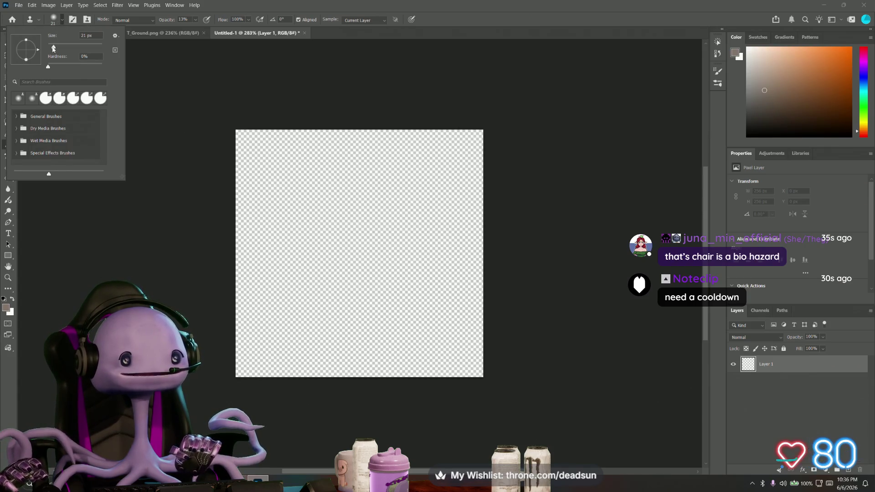
pyautogui.press('e')
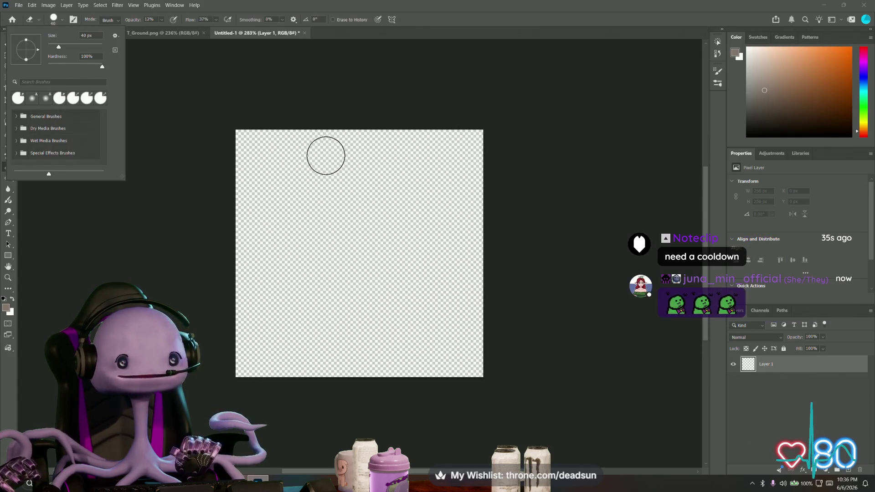
pyautogui.click(162, 19)
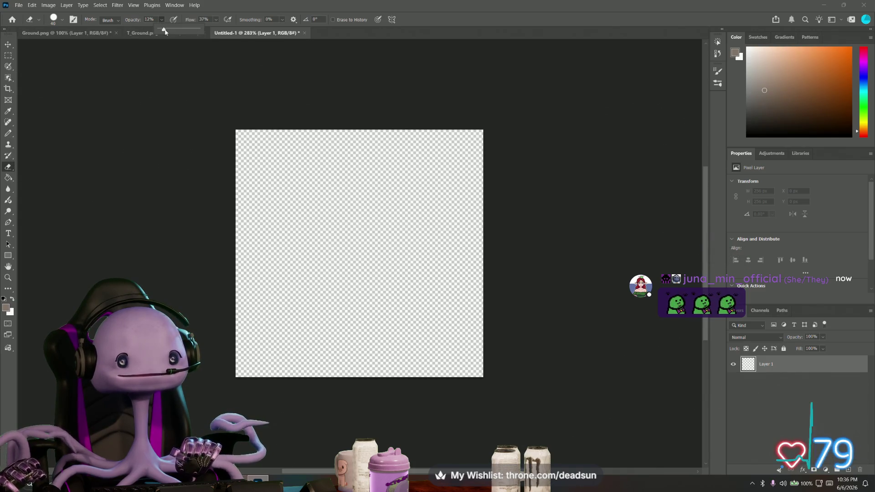
pyautogui.moveTo(162, 29); pyautogui.dragTo(233, 33)
pyautogui.moveTo(219, 31); pyautogui.dragTo(277, 34)
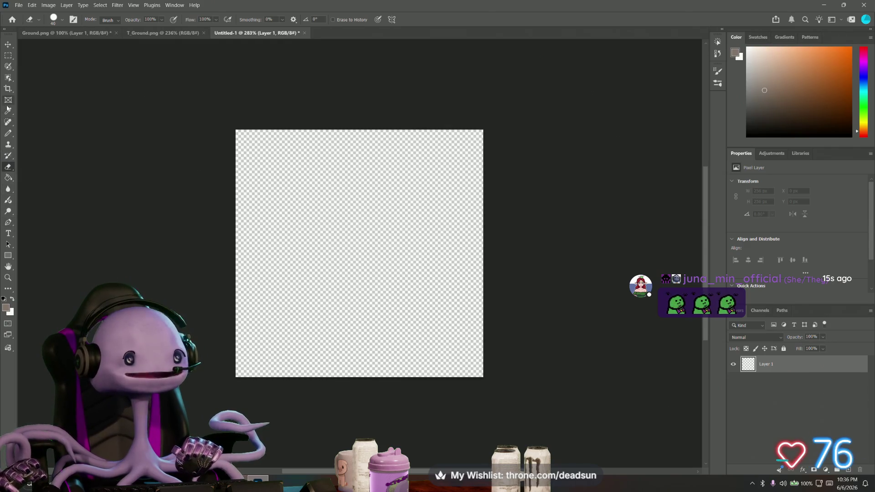
# With the Pencil, outline and fill a grey-brown band, leaving clear strips on both sides
pyautogui.click(8, 133)
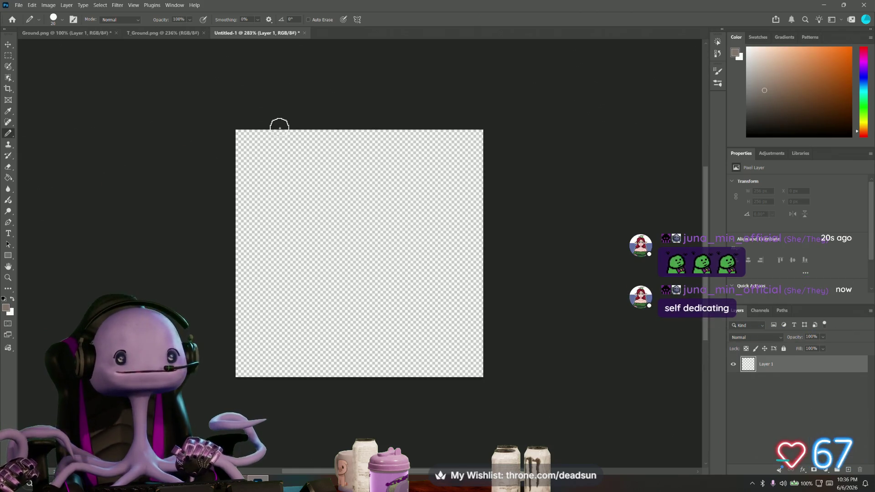
pyautogui.moveTo(279, 129); pyautogui.dragTo(285, 383)
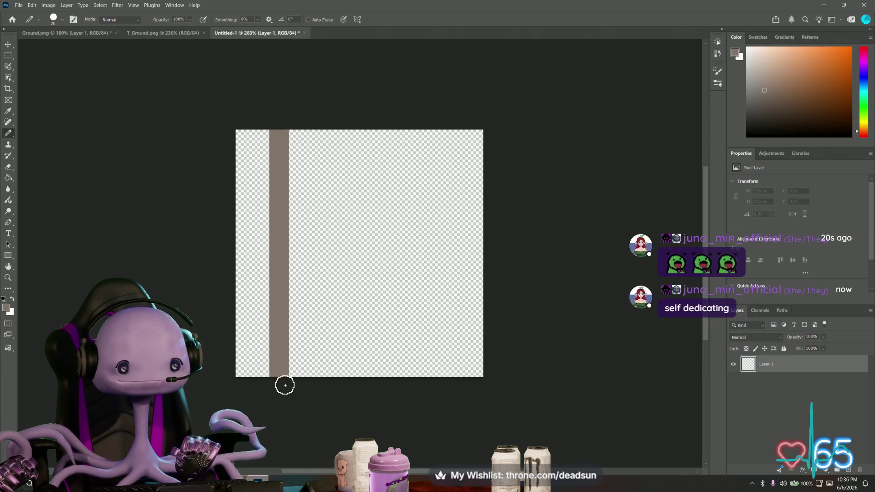
pyautogui.keyDown('shift'); pyautogui.click(435, 122); pyautogui.keyUp('shift')
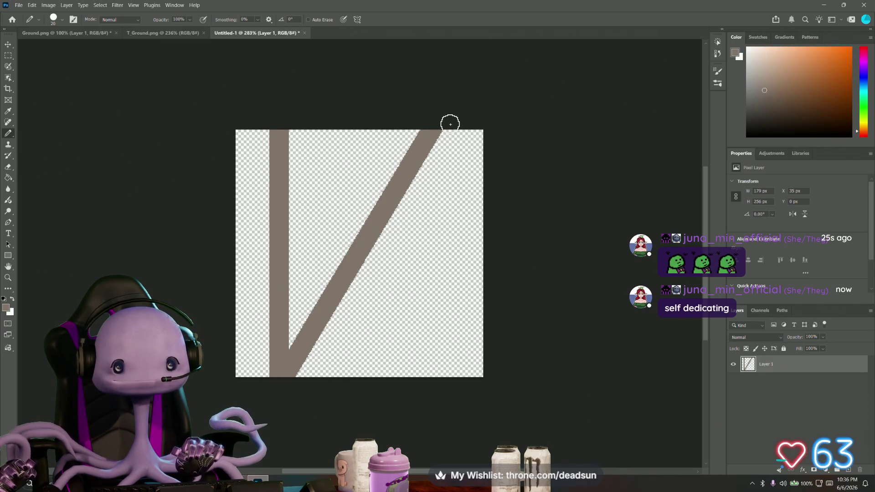
pyautogui.moveTo(445, 130)
pyautogui.mouseDown()
pyautogui.moveTo(445, 327)
pyautogui.moveTo(430, 395)
pyautogui.moveTo(412, 370)
pyautogui.moveTo(313, 372)
pyautogui.moveTo(302, 363)
pyautogui.moveTo(373, 237)
pyautogui.moveTo(437, 149)
pyautogui.moveTo(433, 355)
pyautogui.moveTo(342, 363)
pyautogui.moveTo(383, 345)
pyautogui.moveTo(361, 322)
pyautogui.moveTo(433, 332)
pyautogui.moveTo(365, 332)
pyautogui.moveTo(429, 251)
pyautogui.moveTo(423, 185)
pyautogui.mouseUp()
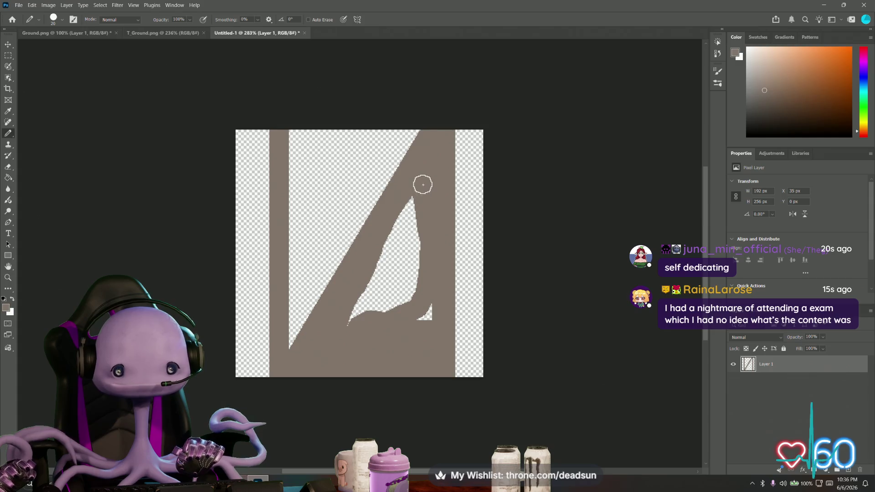
pyautogui.moveTo(420, 306)
pyautogui.mouseDown()
pyautogui.moveTo(418, 274)
pyautogui.moveTo(343, 319)
pyautogui.moveTo(400, 189)
pyautogui.moveTo(413, 220)
pyautogui.mouseUp()
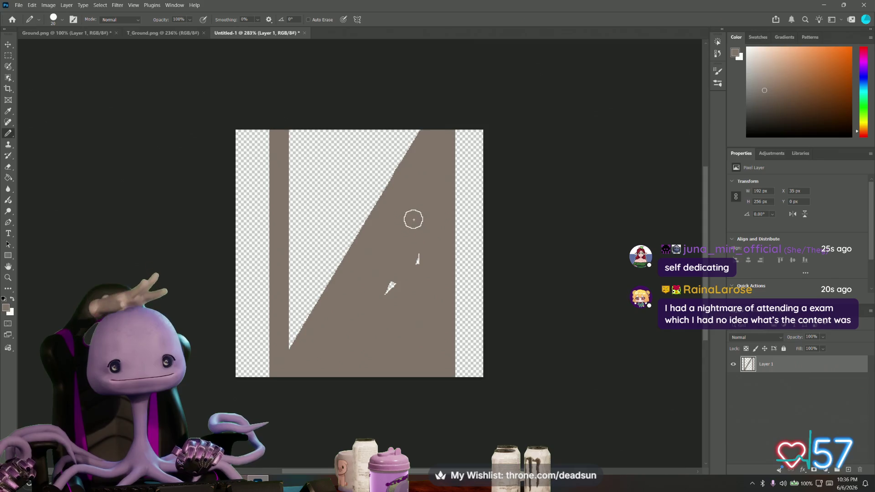
pyautogui.moveTo(393, 294); pyautogui.dragTo(372, 295)
pyautogui.moveTo(288, 350)
pyautogui.mouseDown()
pyautogui.moveTo(298, 142)
pyautogui.moveTo(299, 264)
pyautogui.moveTo(311, 133)
pyautogui.moveTo(391, 139)
pyautogui.moveTo(313, 146)
pyautogui.moveTo(386, 150)
pyautogui.moveTo(309, 274)
pyautogui.moveTo(378, 171)
pyautogui.mouseUp()
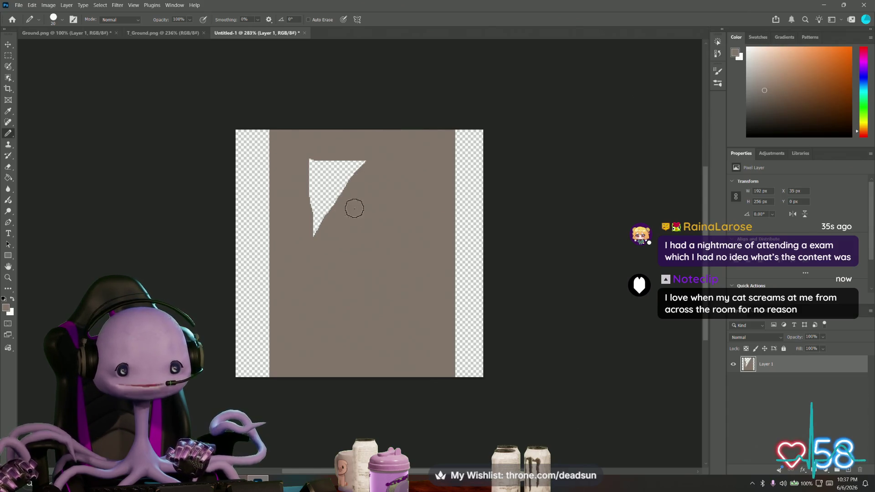
pyautogui.moveTo(355, 208)
pyautogui.mouseDown()
pyautogui.moveTo(314, 182)
pyautogui.moveTo(307, 226)
pyautogui.moveTo(312, 181)
pyautogui.moveTo(322, 206)
pyautogui.moveTo(308, 220)
pyautogui.moveTo(362, 163)
pyautogui.moveTo(285, 160)
pyautogui.mouseUp()
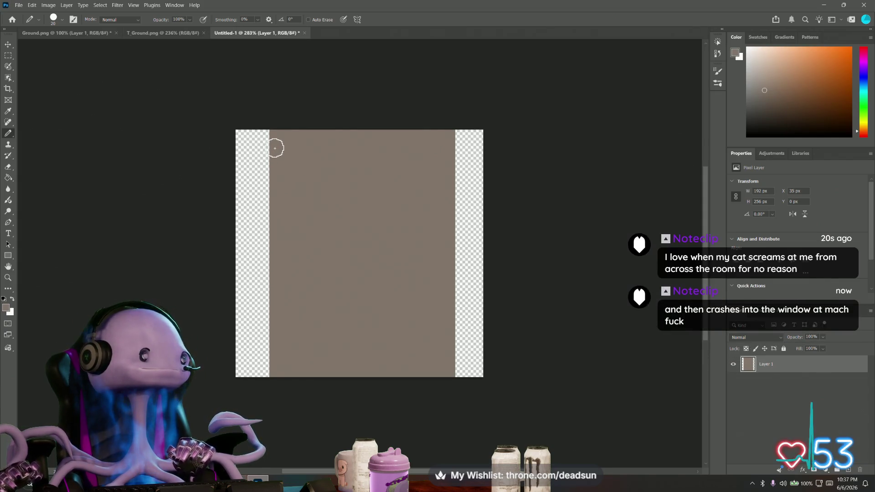
# Dab round bumps down the fill's left edge and extend it toward the bottom-left corner
pyautogui.click(274, 148)
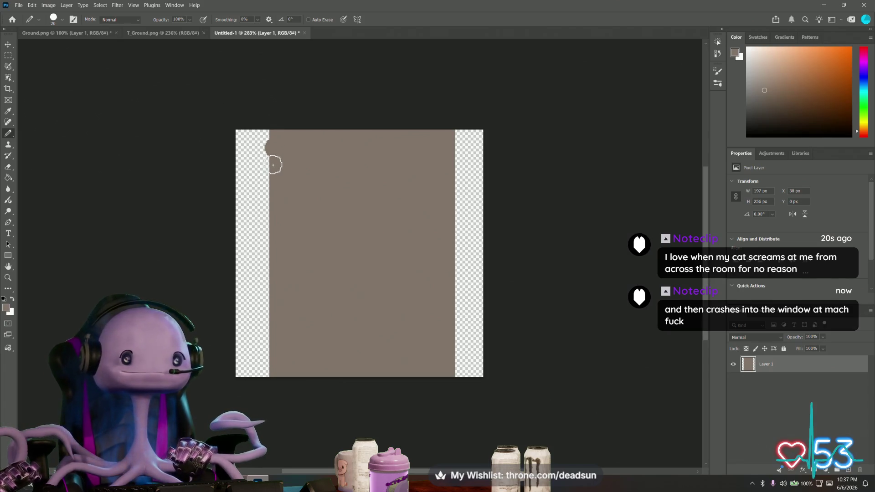
pyautogui.click(272, 183)
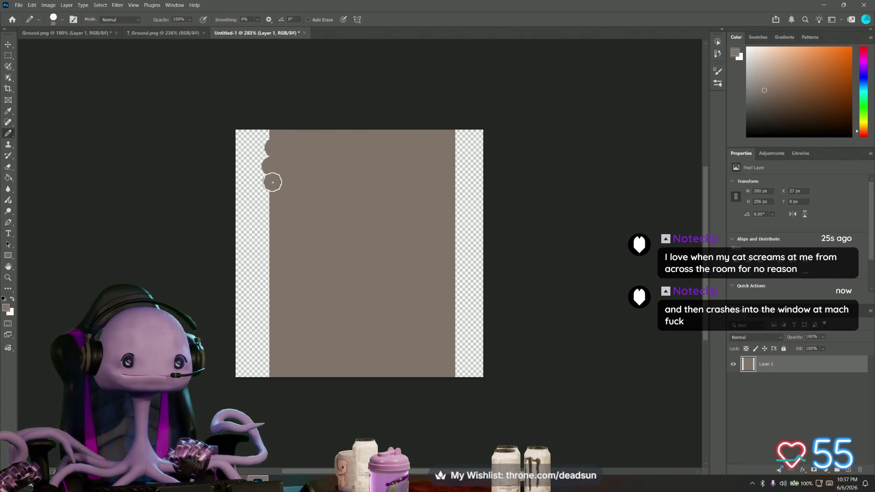
pyautogui.click(269, 200)
pyautogui.click(270, 218)
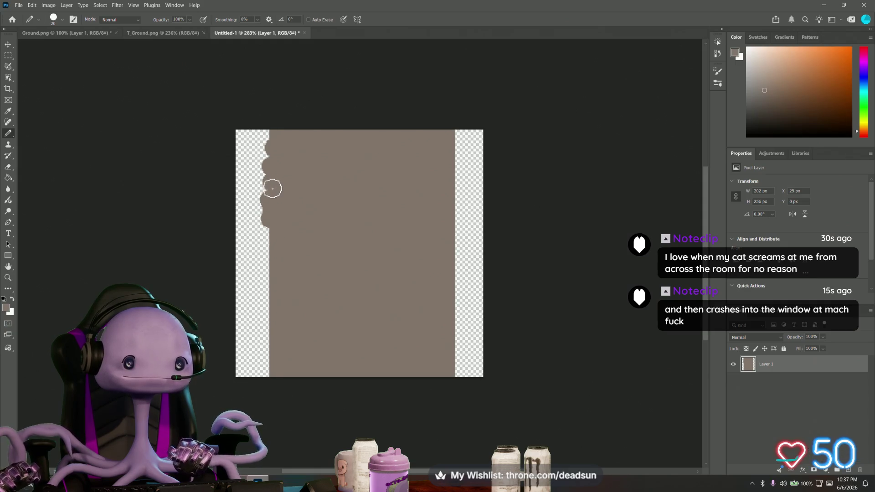
pyautogui.click(269, 174)
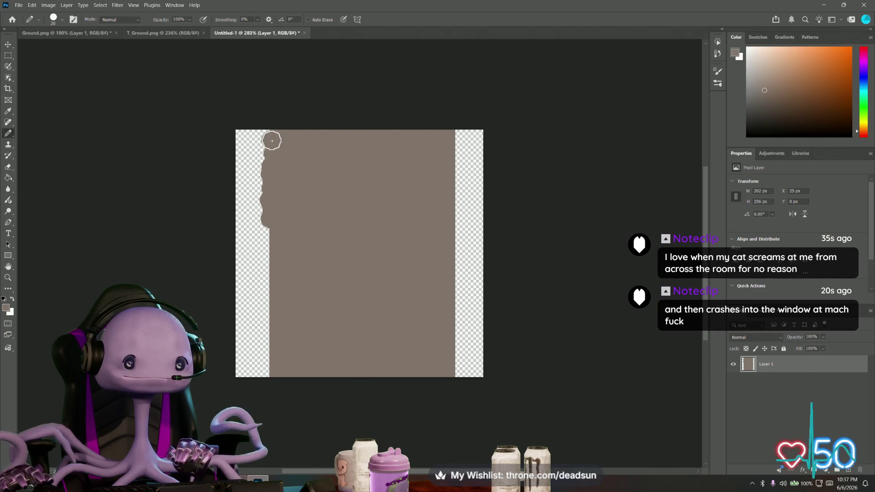
pyautogui.moveTo(271, 230)
pyautogui.mouseDown()
pyautogui.moveTo(265, 285)
pyautogui.moveTo(252, 265)
pyautogui.moveTo(268, 288)
pyautogui.moveTo(254, 352)
pyautogui.mouseUp()
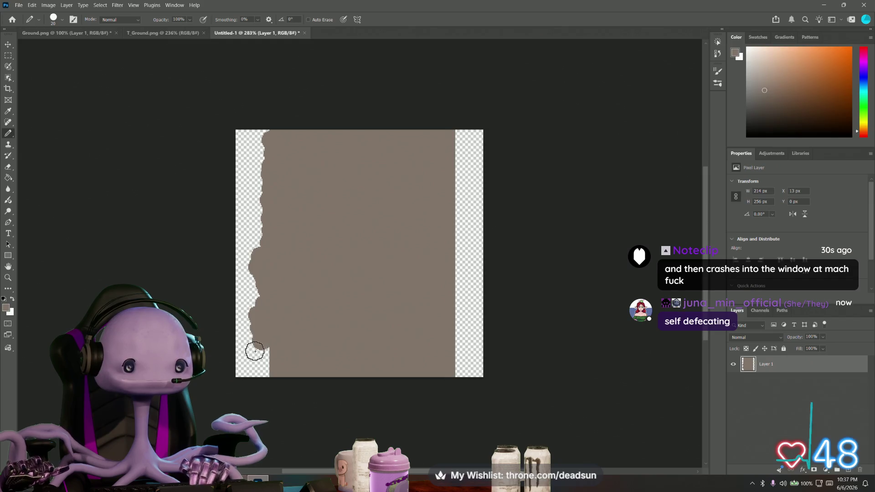
pyautogui.click(253, 376)
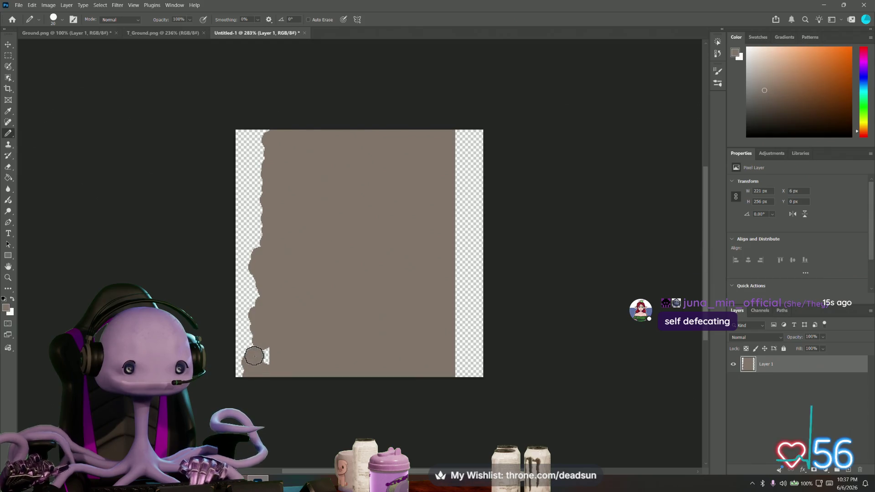
pyautogui.moveTo(253, 356)
pyautogui.mouseDown()
pyautogui.moveTo(264, 356)
pyautogui.moveTo(251, 286)
pyautogui.moveTo(259, 180)
pyautogui.mouseUp()
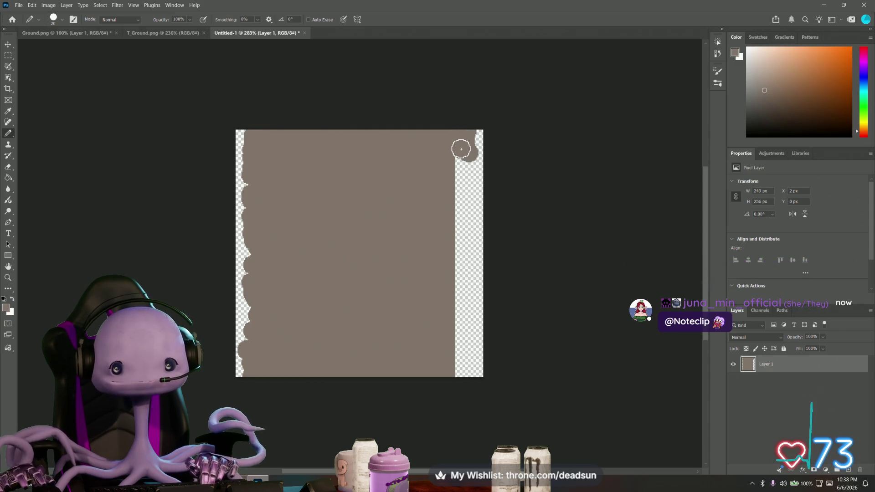
# Extend the fill's right edge with bumpy strokes down to the lower-right corner
pyautogui.moveTo(460, 148)
pyautogui.mouseDown()
pyautogui.moveTo(467, 169)
pyautogui.moveTo(458, 191)
pyautogui.moveTo(473, 209)
pyautogui.moveTo(467, 186)
pyautogui.mouseUp()
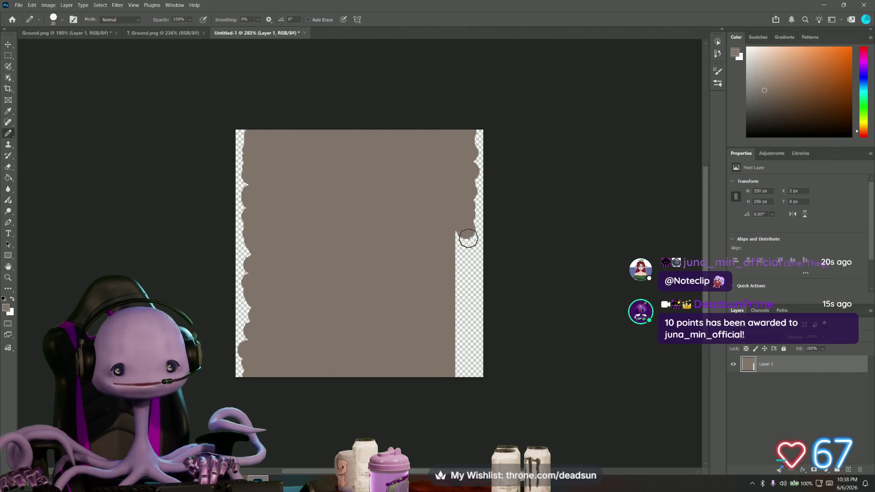
pyautogui.moveTo(461, 243); pyautogui.dragTo(464, 252)
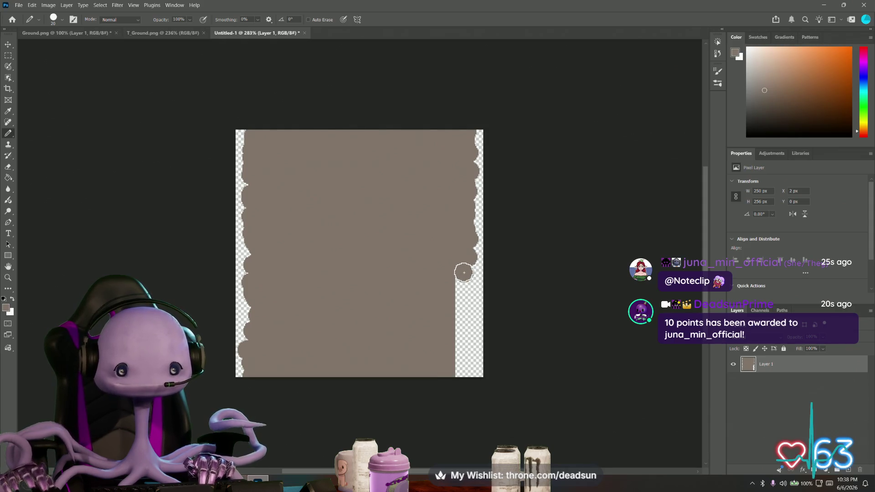
pyautogui.moveTo(461, 284)
pyautogui.mouseDown()
pyautogui.moveTo(454, 279)
pyautogui.moveTo(450, 294)
pyautogui.moveTo(462, 296)
pyautogui.moveTo(458, 377)
pyautogui.mouseUp()
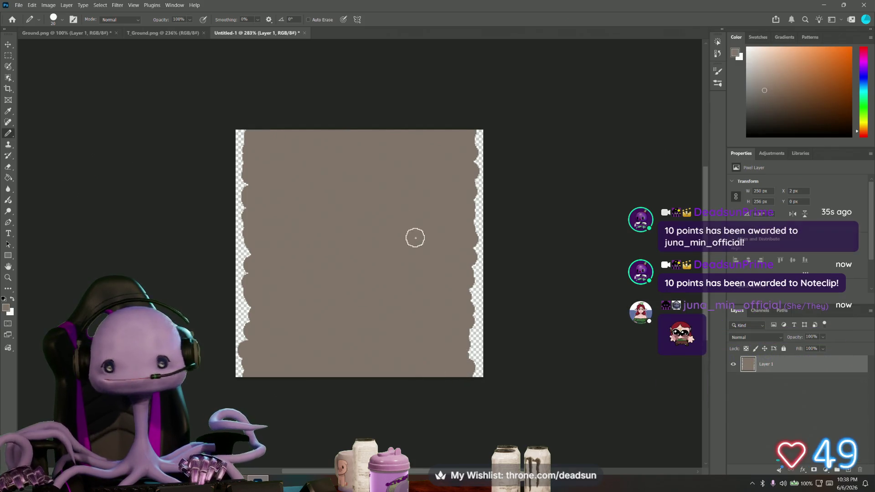
# Apply the Offset filter with Horizontal 0, Vertical +128 px and Wrap Around
pyautogui.click(133, 6)
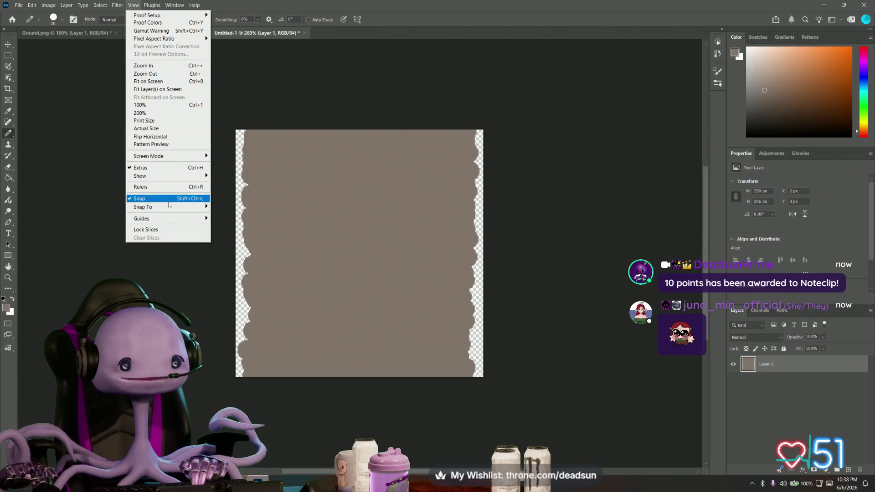
pyautogui.moveTo(117, 5)
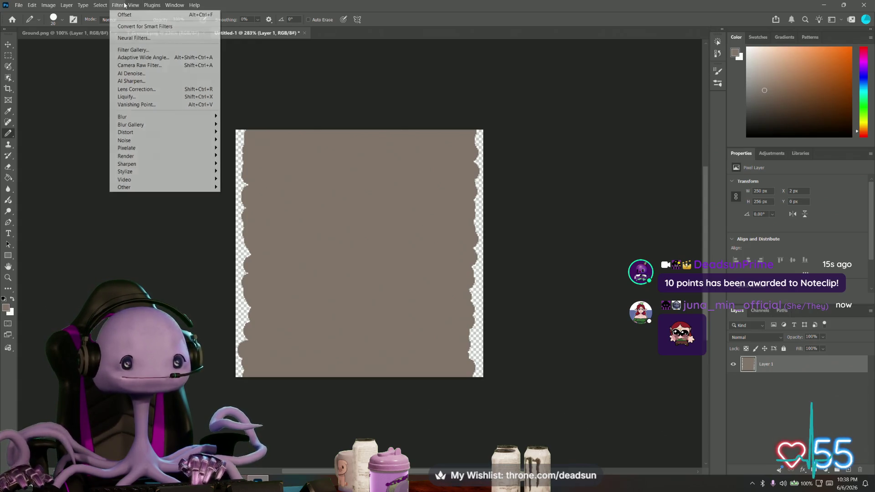
pyautogui.moveTo(150, 187)
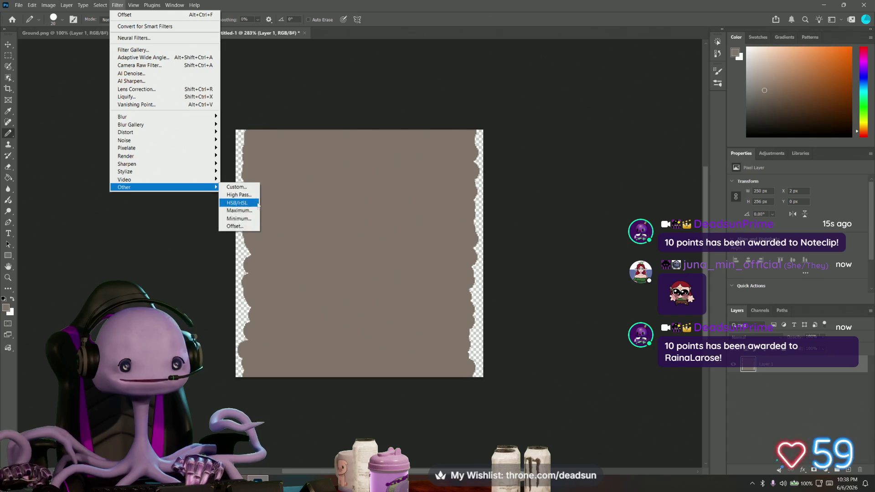
pyautogui.click(237, 226)
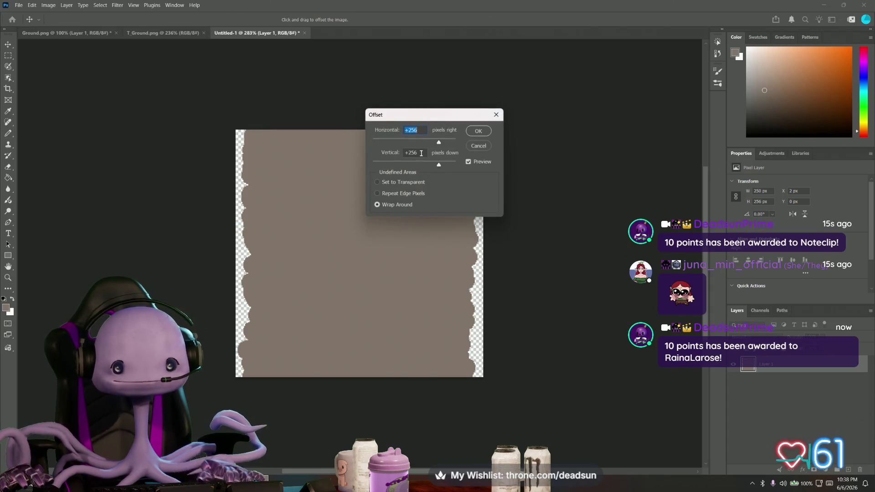
pyautogui.click(421, 153)
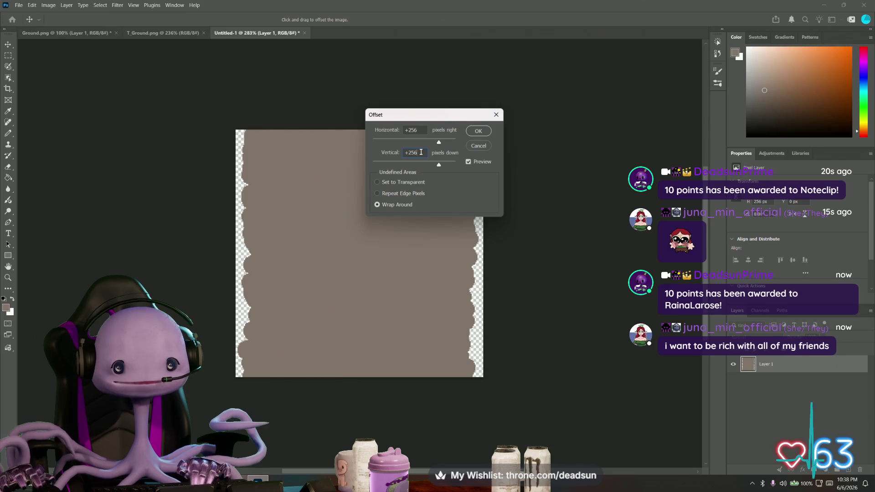
pyautogui.moveTo(421, 152); pyautogui.dragTo(401, 154)
pyautogui.write('12')
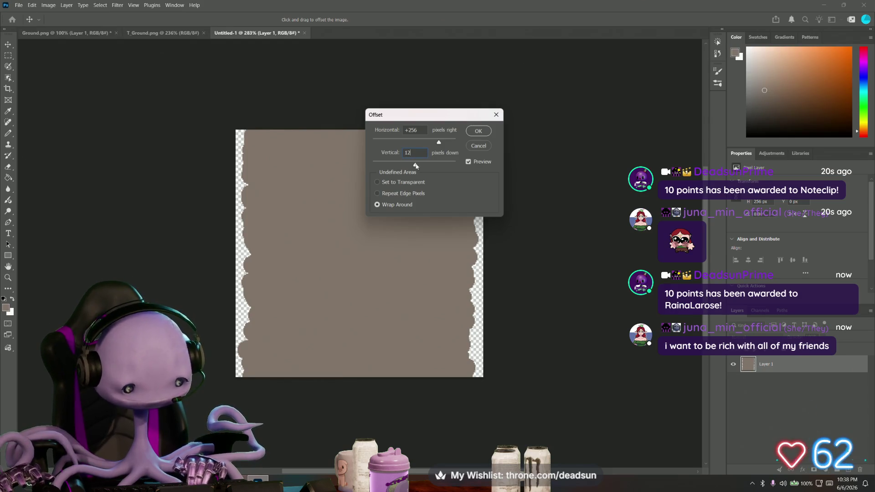
pyautogui.write('8')
pyautogui.click(412, 132)
pyautogui.write('0')
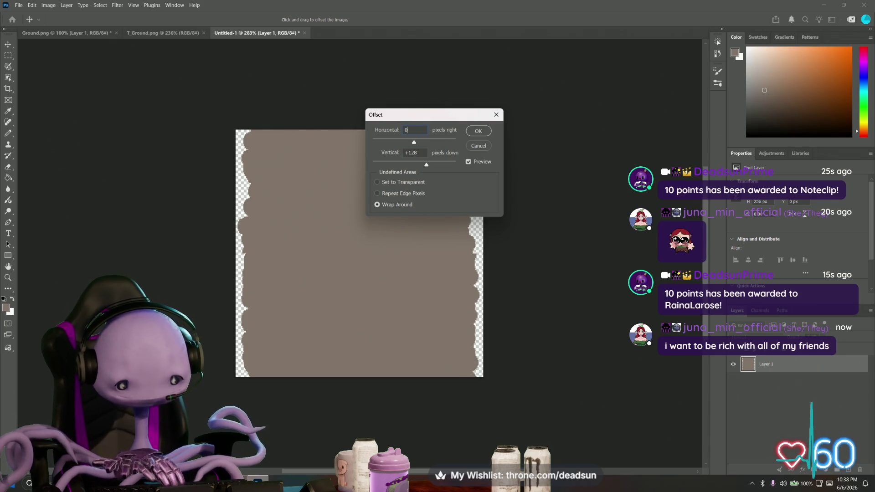
pyautogui.click(485, 133)
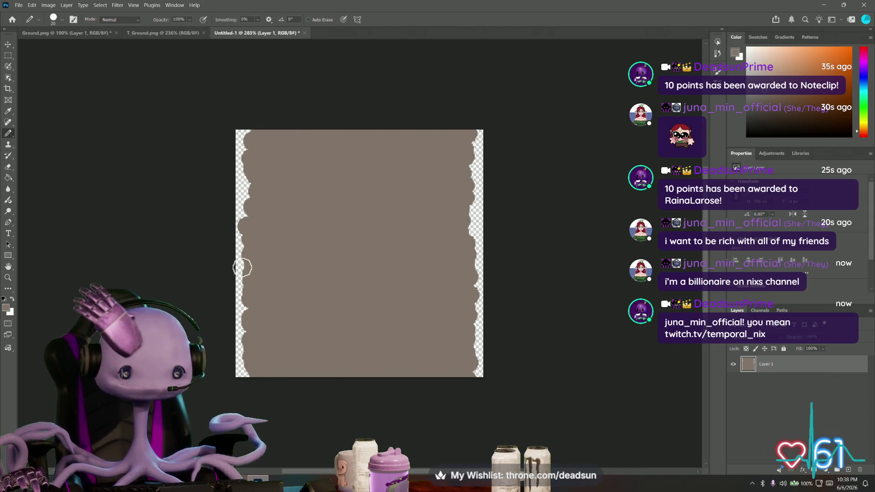
# Set the foreground colour to lighter brown a29389 and add a new empty Layer 2
pyautogui.click(6, 310)
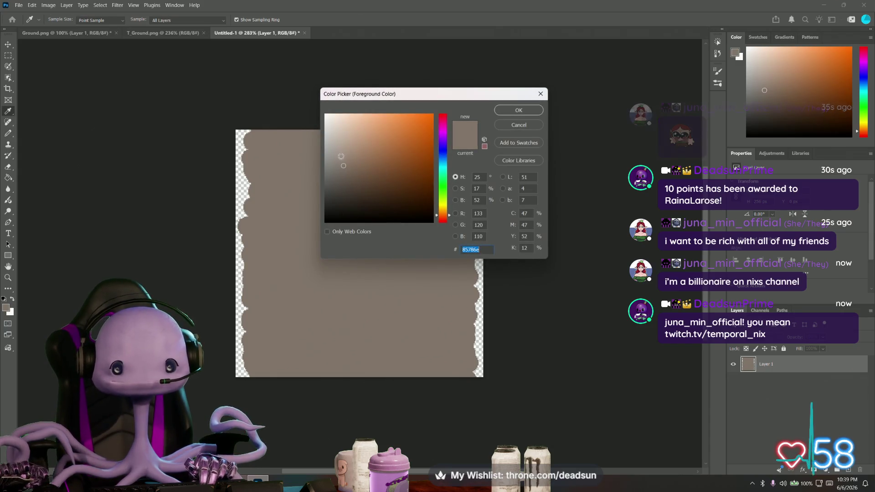
pyautogui.moveTo(333, 158); pyautogui.dragTo(349, 155)
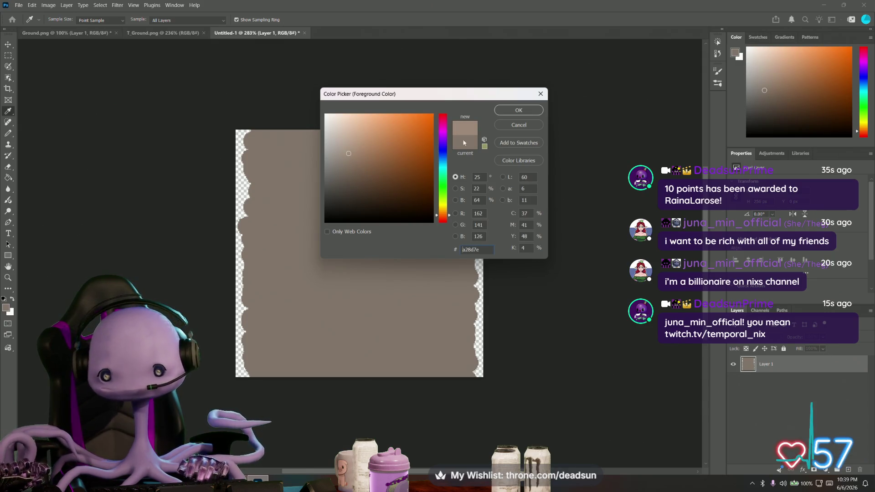
pyautogui.press('Return')
pyautogui.press('b')
pyautogui.click(848, 470)
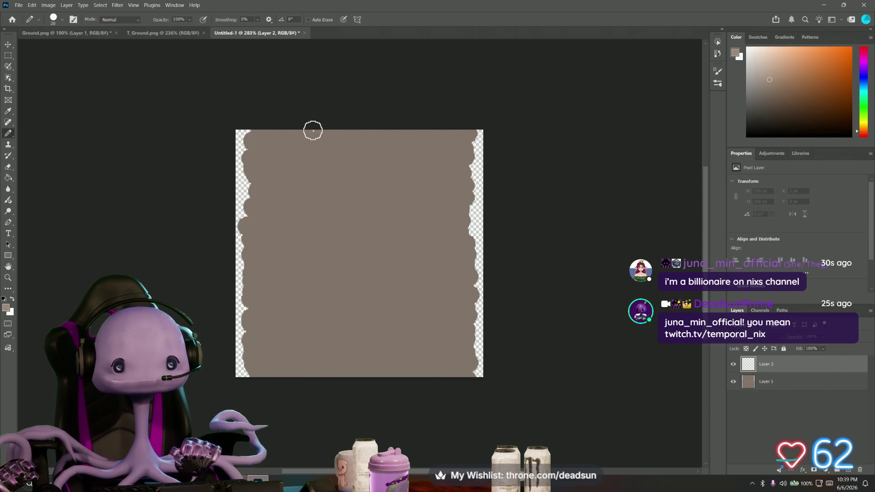
# Paint two full-height light-brown vertical stripes on Layer 2, either side of centre, then pick the Eraser
pyautogui.moveTo(313, 131)
pyautogui.keyDown('shift'); pyautogui.mouseDown()
pyautogui.moveTo(303, 291)
pyautogui.moveTo(316, 377)
pyautogui.mouseUp(); pyautogui.keyUp('shift')
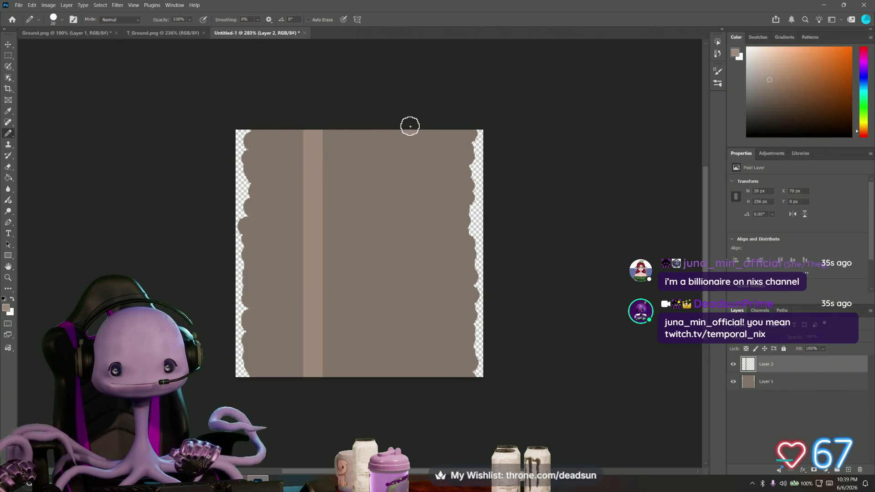
pyautogui.keyDown('shift'); pyautogui.moveTo(410, 127); pyautogui.dragTo(400, 376); pyautogui.keyUp('shift')
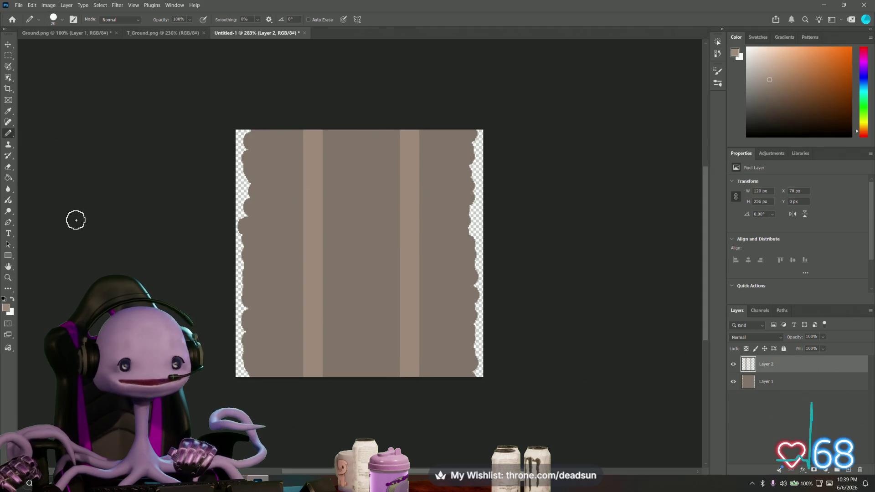
pyautogui.keyDown('alt'); pyautogui.scroll(3, 223, 247); pyautogui.keyUp('alt')
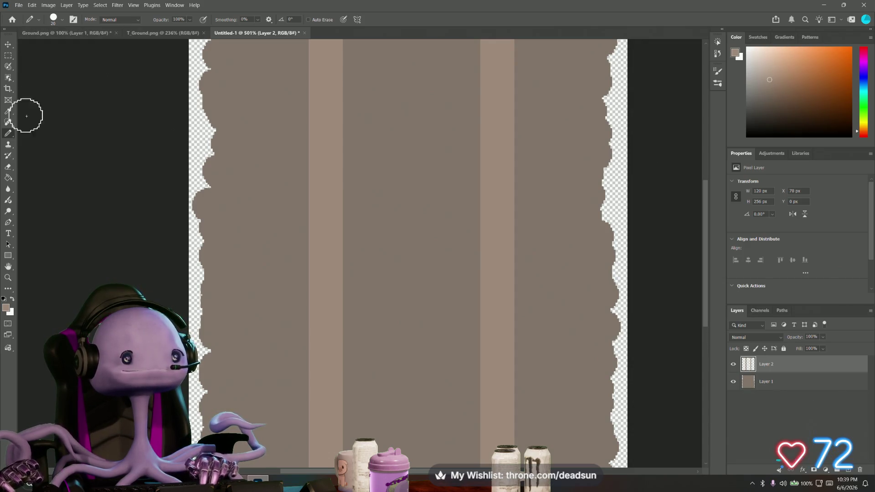
pyautogui.click(9, 169)
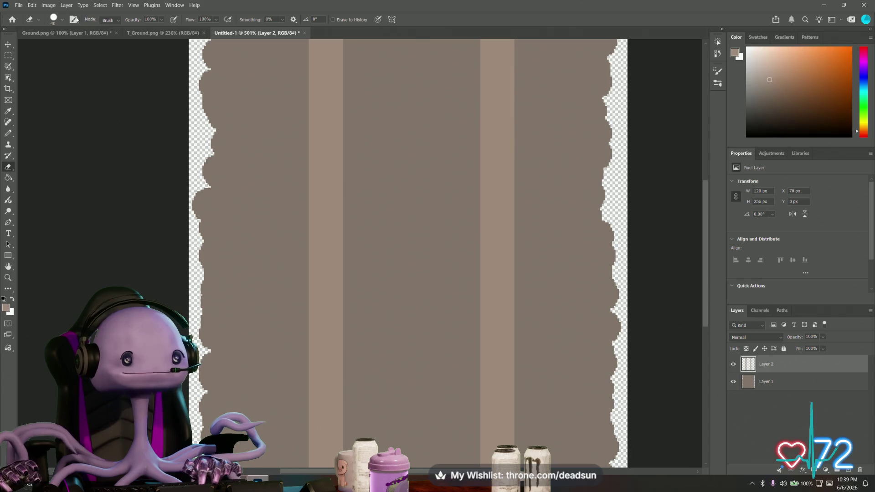
pyautogui.click(59, 21)
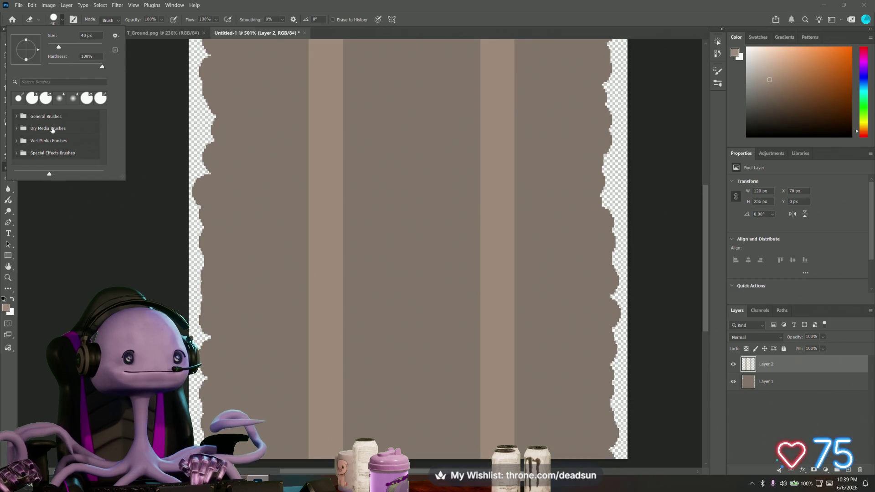
# Choose a chunky charcoal brush from the Dry Media Brushes set for the Pencil
pyautogui.click(16, 128)
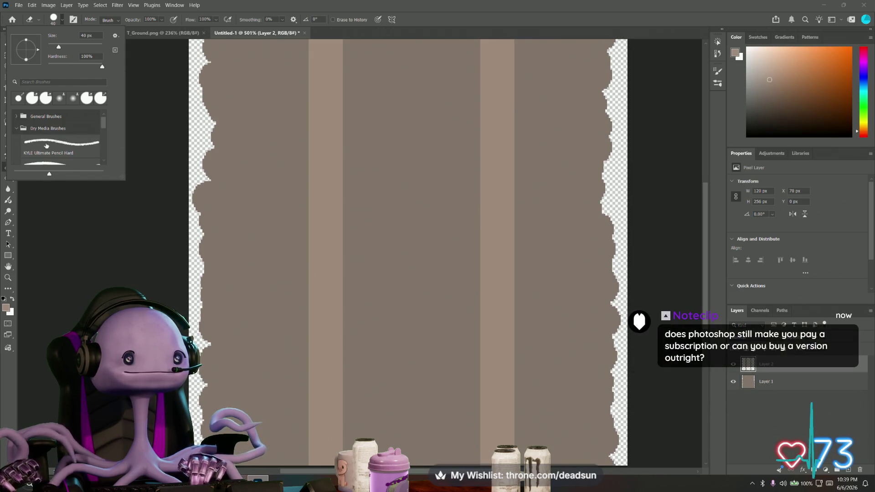
pyautogui.scroll(-5, 46, 146)
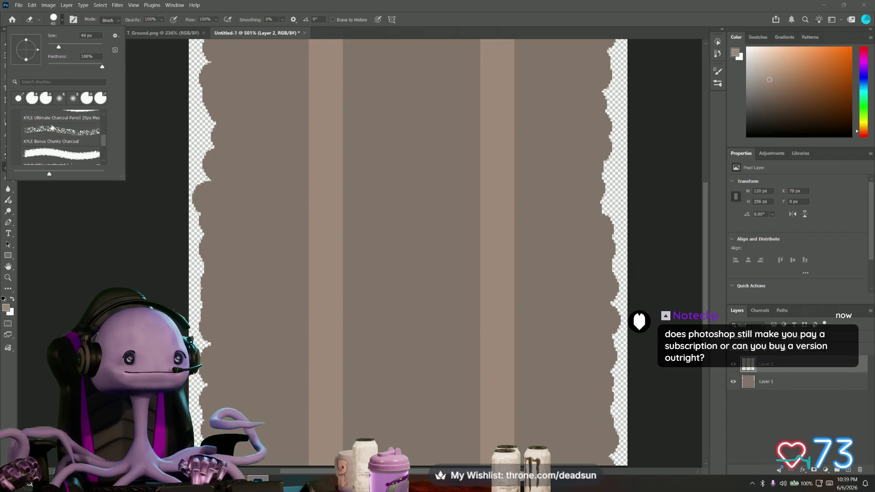
pyautogui.press('b')
pyautogui.press('Escape')
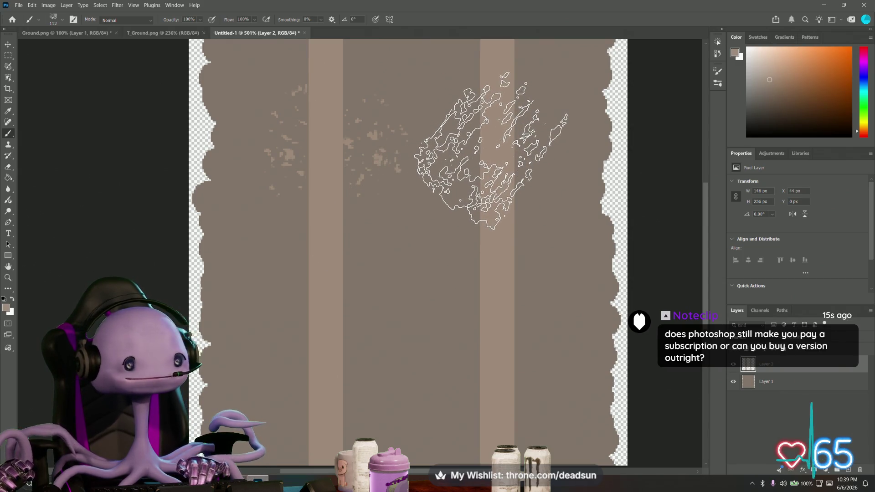
# Dab charcoal speckles across the upper, lower and left areas of the texture
pyautogui.click(490, 151)
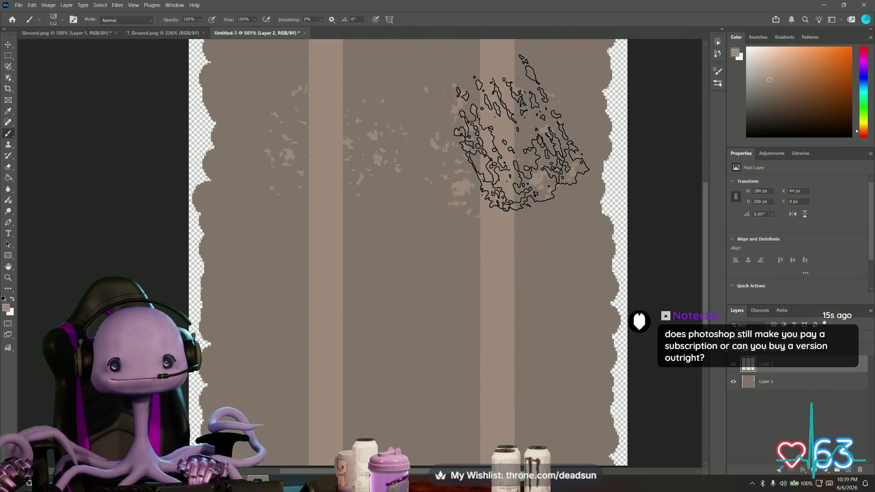
pyautogui.moveTo(476, 231)
pyautogui.mouseDown()
pyautogui.moveTo(361, 253)
pyautogui.moveTo(303, 254)
pyautogui.moveTo(408, 210)
pyautogui.mouseUp()
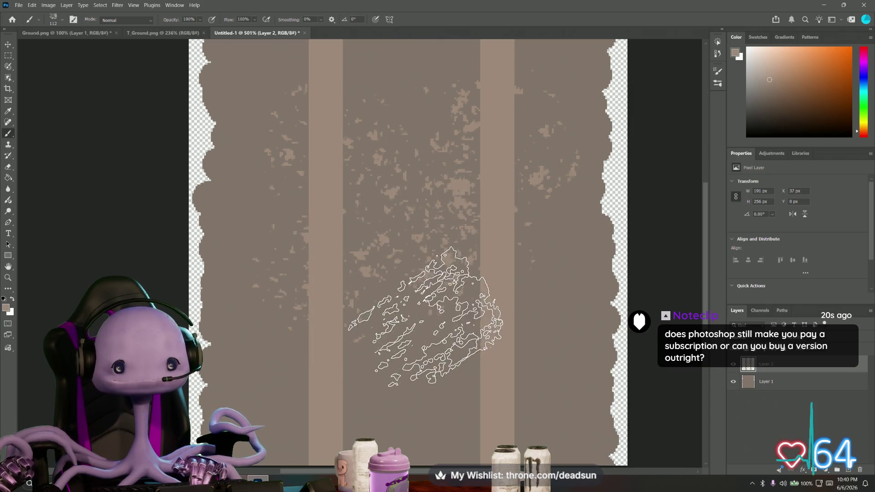
pyautogui.keyDown('alt'); pyautogui.scroll(-3, 437, 337); pyautogui.keyUp('alt')
pyautogui.moveTo(442, 342)
pyautogui.mouseDown()
pyautogui.moveTo(465, 320)
pyautogui.moveTo(472, 344)
pyautogui.moveTo(465, 365)
pyautogui.moveTo(478, 361)
pyautogui.moveTo(473, 375)
pyautogui.moveTo(370, 358)
pyautogui.mouseUp()
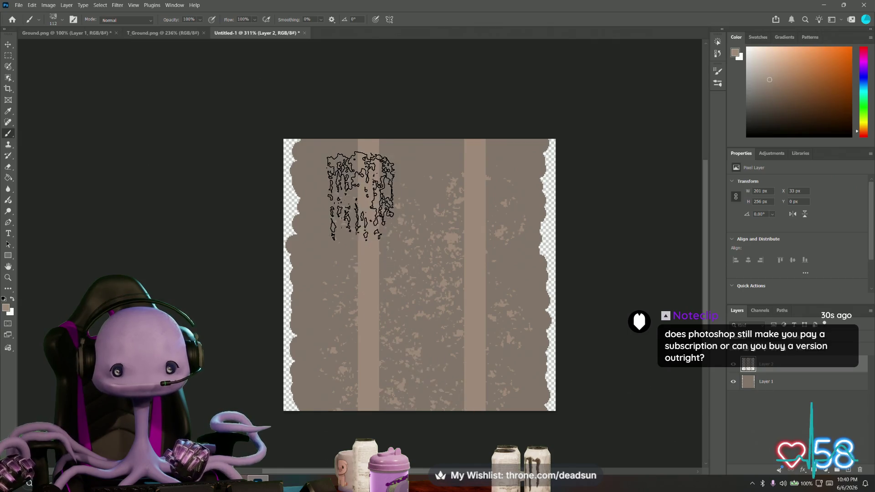
pyautogui.moveTo(355, 175)
pyautogui.mouseDown()
pyautogui.moveTo(348, 166)
pyautogui.moveTo(492, 154)
pyautogui.moveTo(482, 246)
pyautogui.moveTo(508, 303)
pyautogui.moveTo(425, 321)
pyautogui.moveTo(345, 378)
pyautogui.moveTo(342, 390)
pyautogui.moveTo(342, 287)
pyautogui.moveTo(335, 313)
pyautogui.moveTo(345, 311)
pyautogui.moveTo(332, 312)
pyautogui.moveTo(335, 274)
pyautogui.moveTo(400, 226)
pyautogui.moveTo(349, 201)
pyautogui.moveTo(445, 334)
pyautogui.mouseUp()
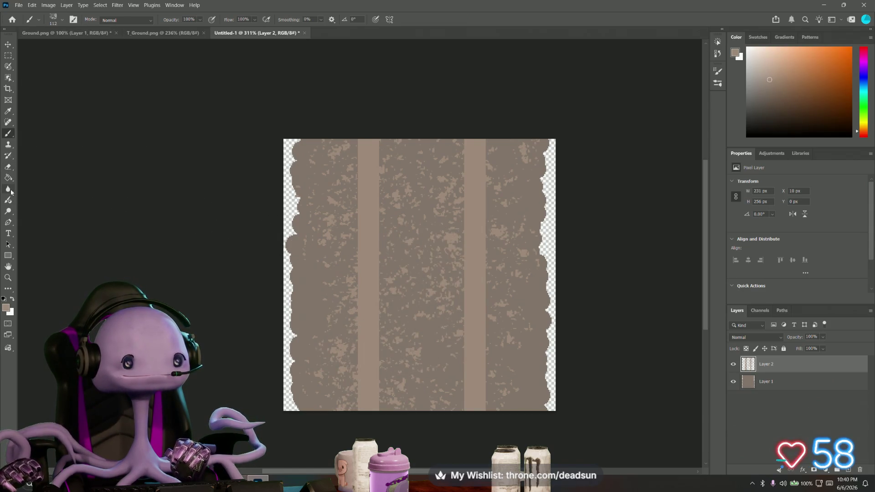
# Select the KYLE Bonus Chunky Charcoal brush tip in the brush picker
pyautogui.click(8, 166)
pyautogui.click(53, 19)
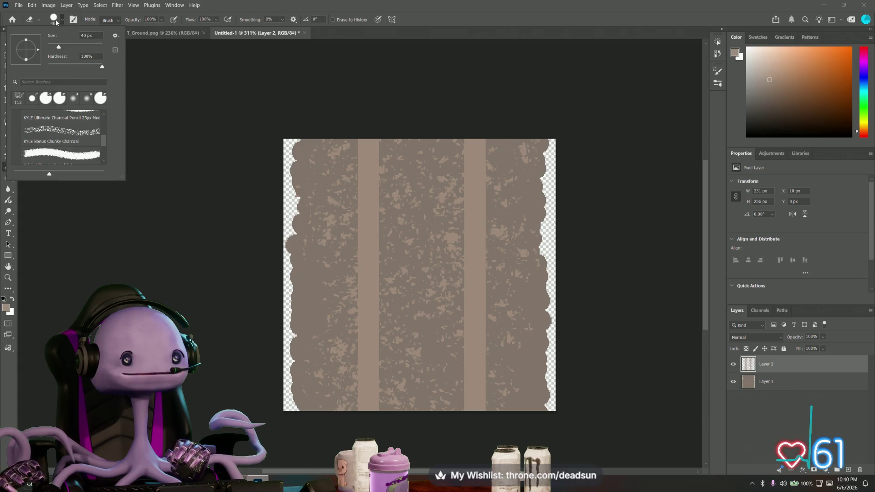
pyautogui.click(57, 131)
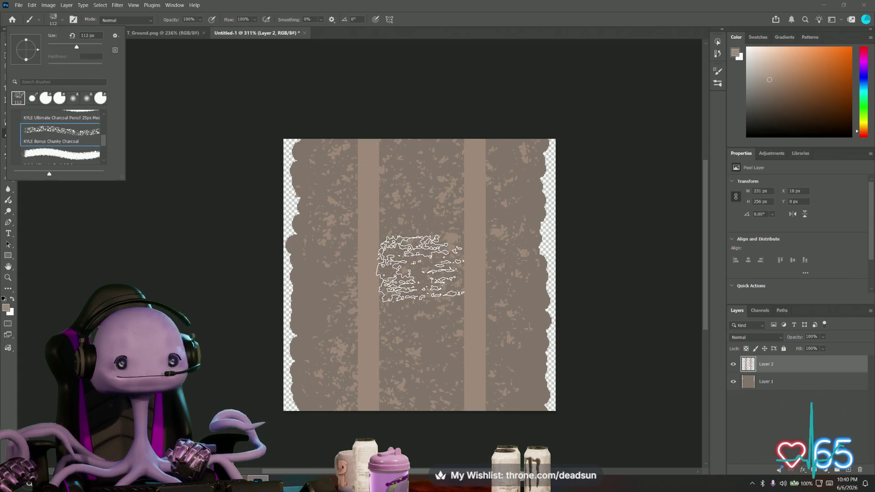
pyautogui.press('b')
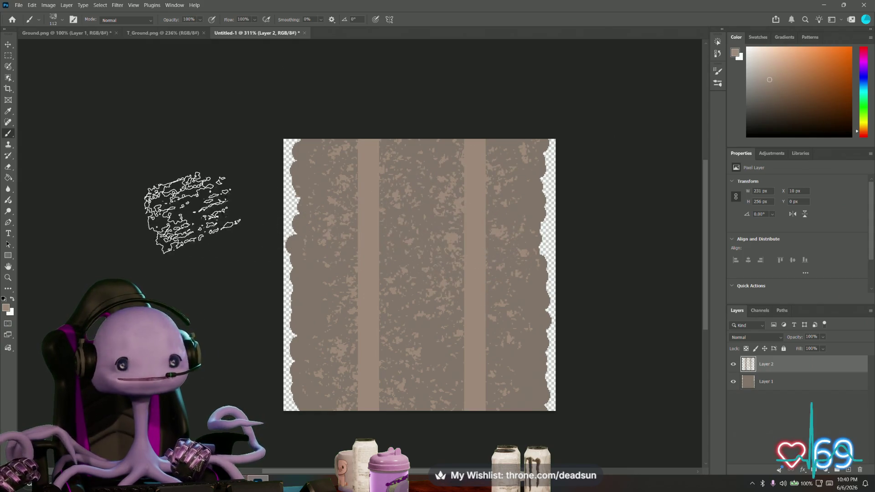
pyautogui.click(8, 167)
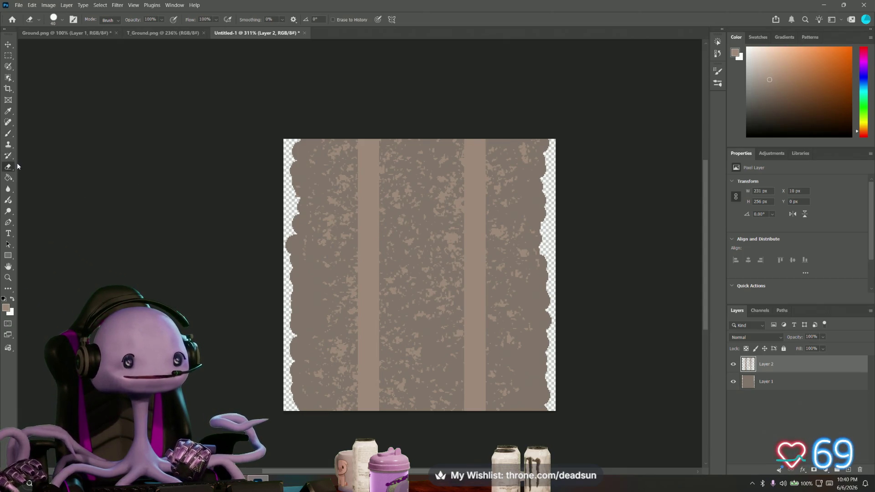
pyautogui.click(62, 20)
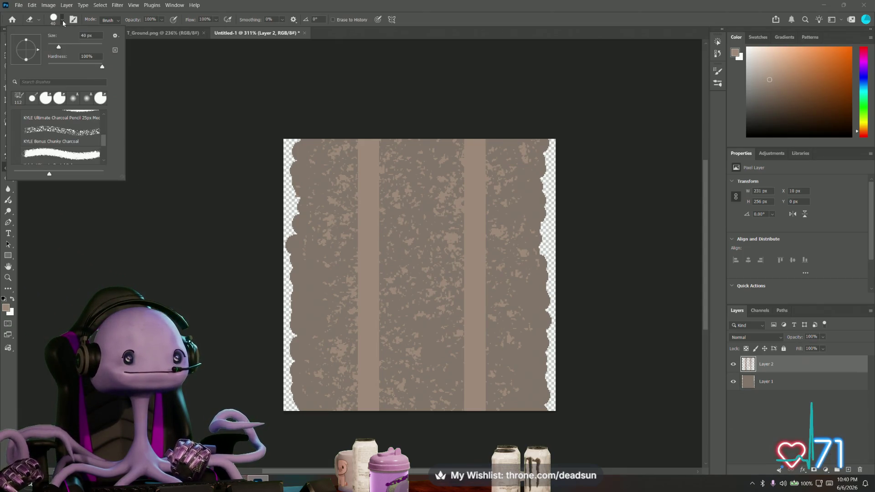
pyautogui.click(55, 135)
pyautogui.click(90, 235)
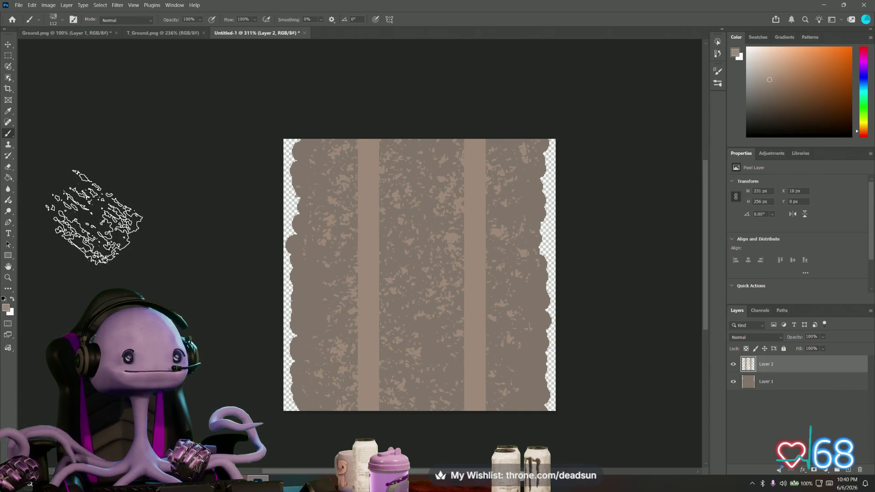
# Give the Eraser the KYLE Bonus Chunky Charcoal brush and check the empty Tool Presets list
pyautogui.click(10, 169)
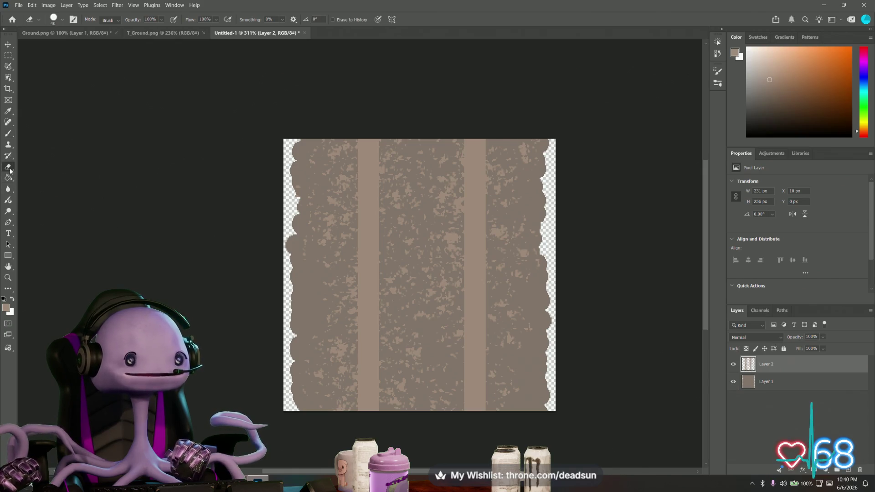
pyautogui.click(62, 20)
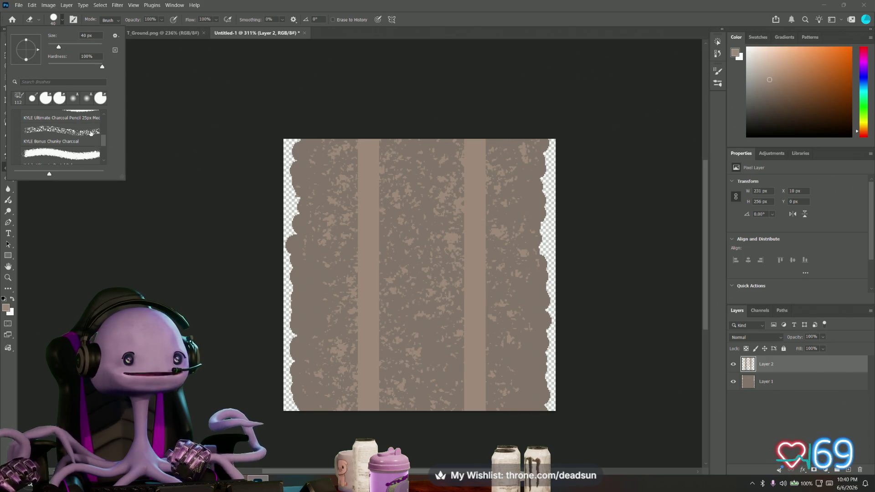
pyautogui.scroll(-1, 90, 133)
pyautogui.scroll(1, 91, 134)
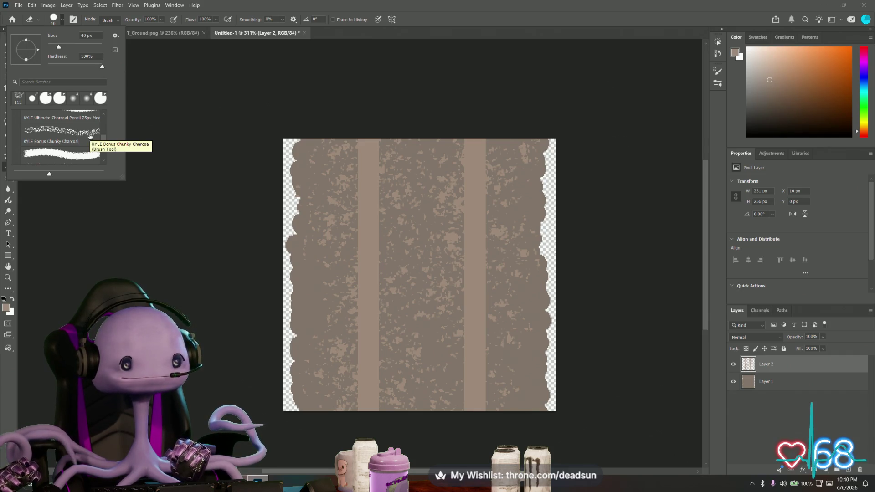
pyautogui.click(80, 132)
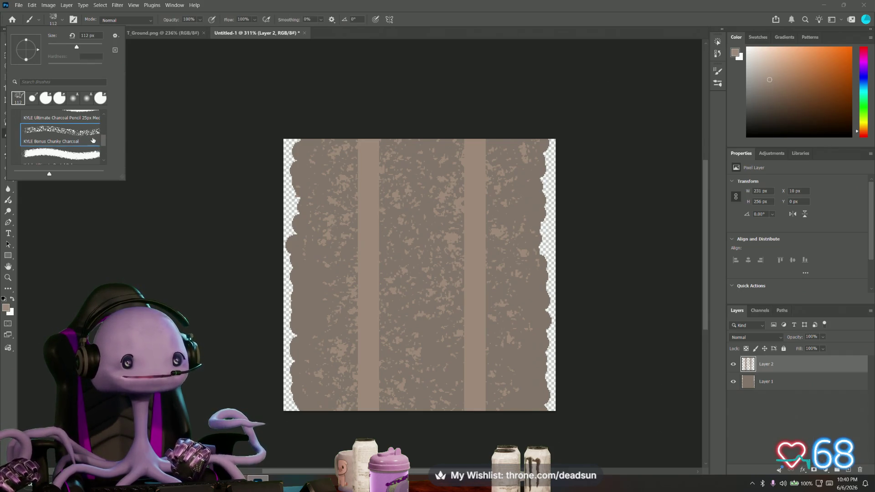
pyautogui.click(141, 98)
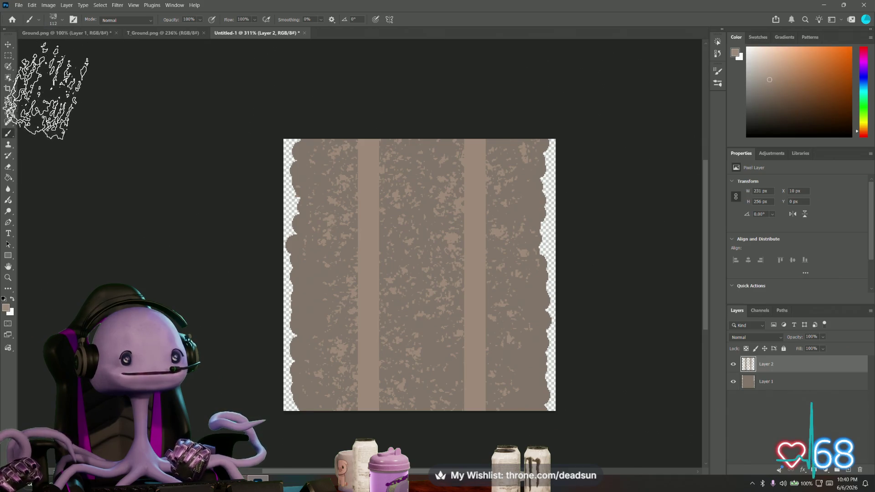
pyautogui.click(39, 21)
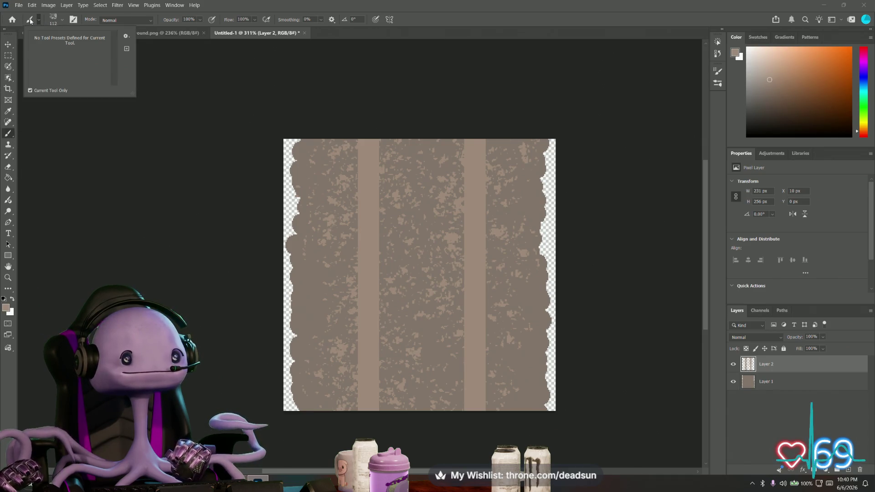
pyautogui.click(39, 21)
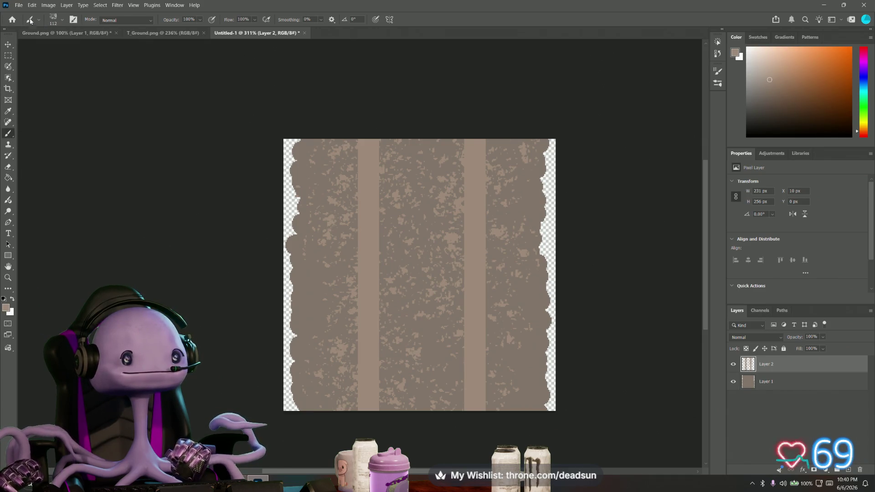
pyautogui.click(9, 167)
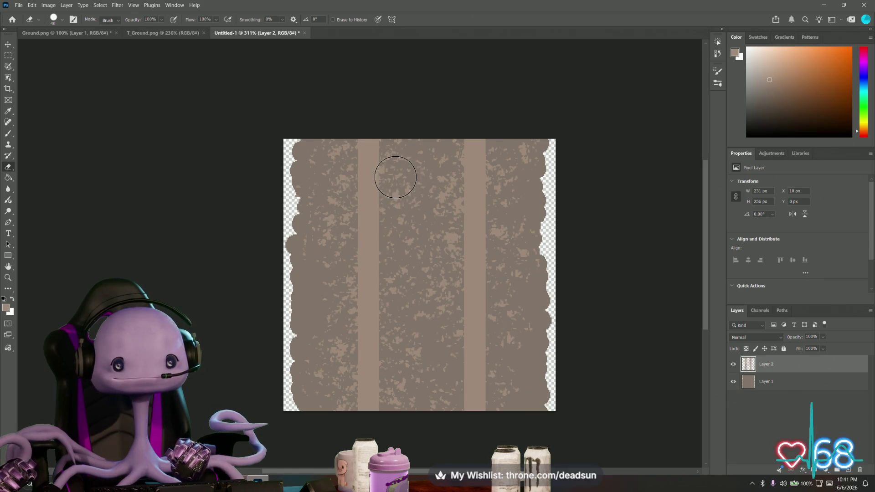
# Reduce the eraser size from 40 px to 9 px, then to a hard 1 px tip
pyautogui.keyDown('alt'); pyautogui.scroll(2, 395, 171); pyautogui.keyUp('alt')
pyautogui.keyDown('alt'); pyautogui.scroll(3, 395, 171); pyautogui.keyUp('alt')
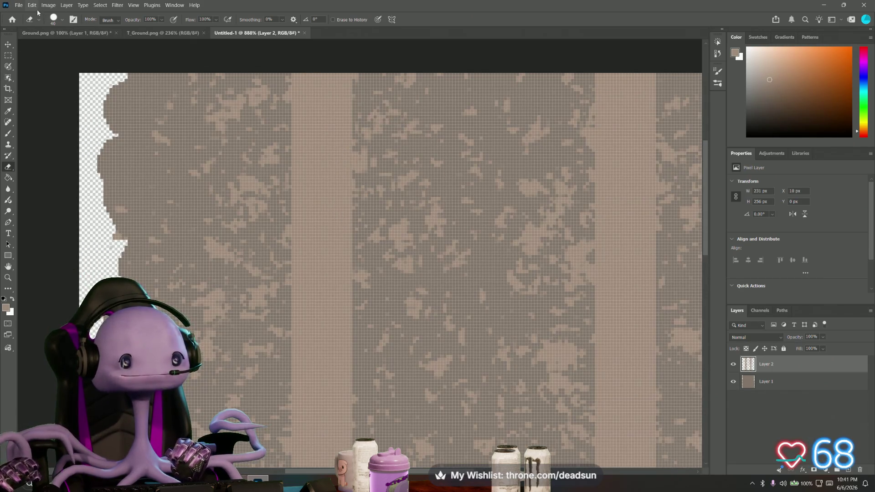
pyautogui.click(55, 19)
pyautogui.moveTo(59, 46); pyautogui.dragTo(49, 49)
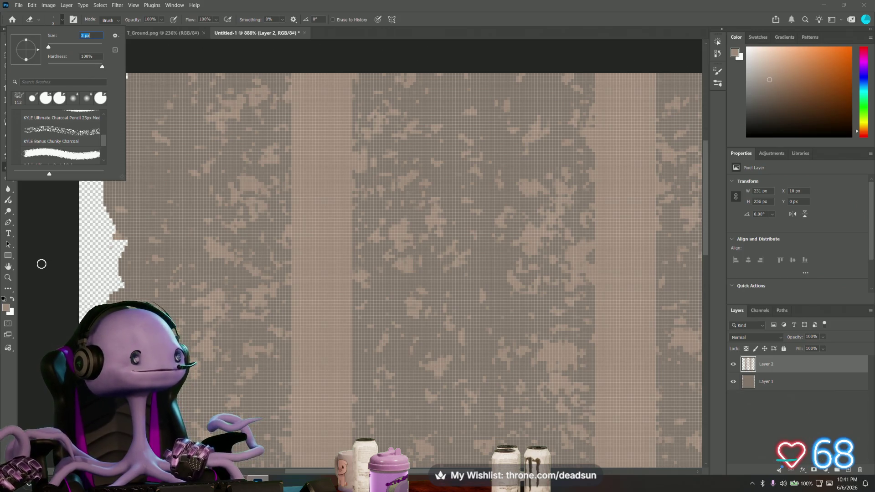
pyautogui.press('Return')
pyautogui.keyDown('alt'); pyautogui.scroll(-4, 40, 248); pyautogui.keyUp('alt')
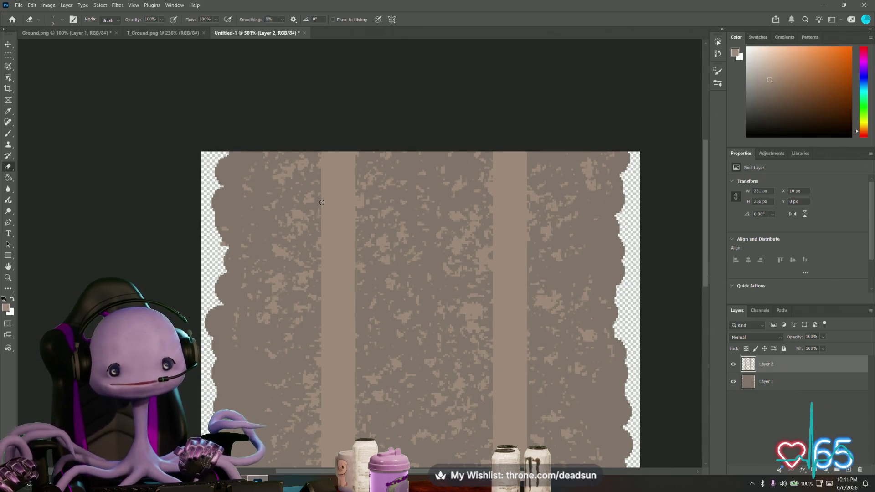
pyautogui.click(53, 22)
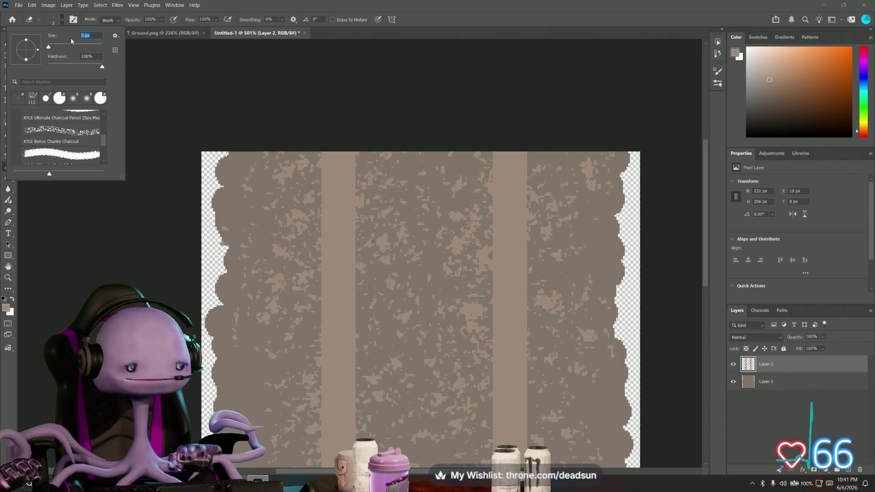
pyautogui.write('1')
pyautogui.press('Return')
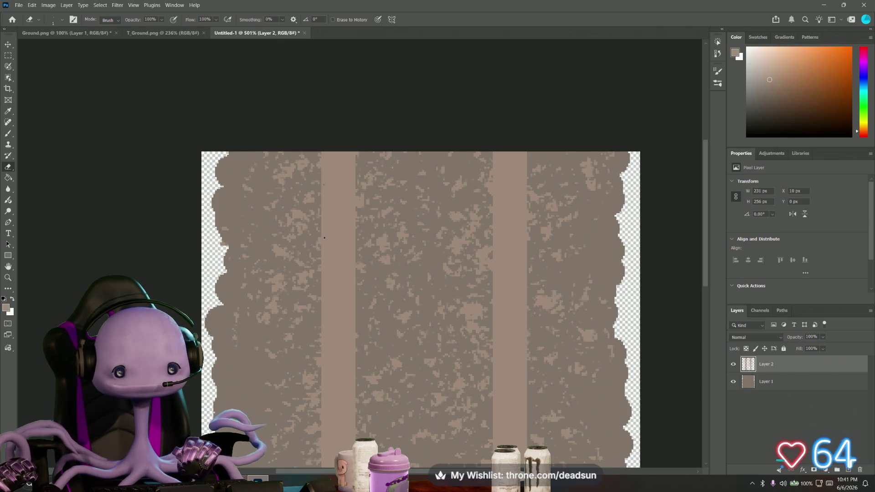
# Erase two thin vertical streaks into the left light stripe
pyautogui.moveTo(324, 236); pyautogui.dragTo(324, 185)
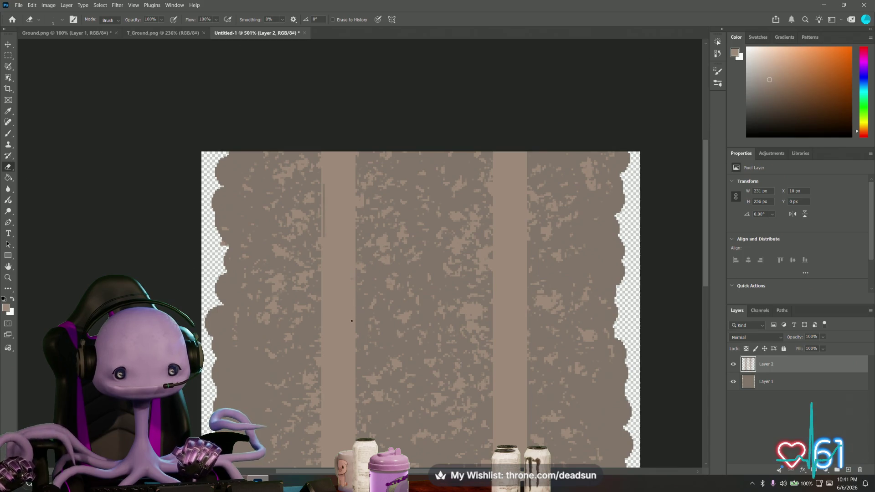
pyautogui.moveTo(351, 321); pyautogui.dragTo(351, 280)
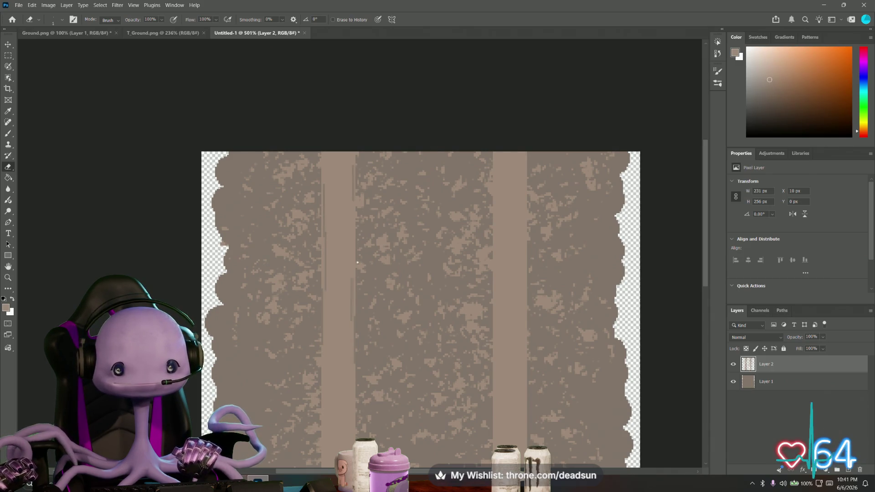
pyautogui.keyDown('alt'); pyautogui.scroll(-2, 394, 287); pyautogui.keyUp('alt')
pyautogui.keyDown('alt'); pyautogui.scroll(1, 393, 288); pyautogui.keyUp('alt')
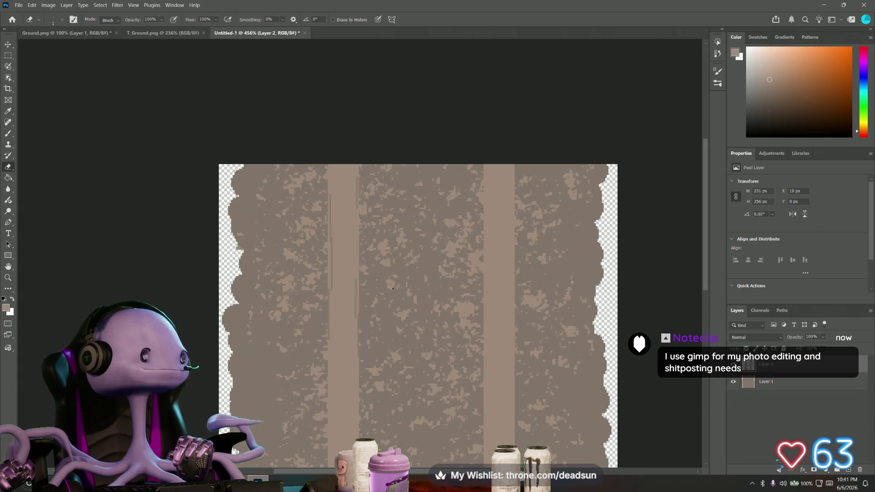
pyautogui.moveTo(393, 288); pyautogui.dragTo(374, 188)
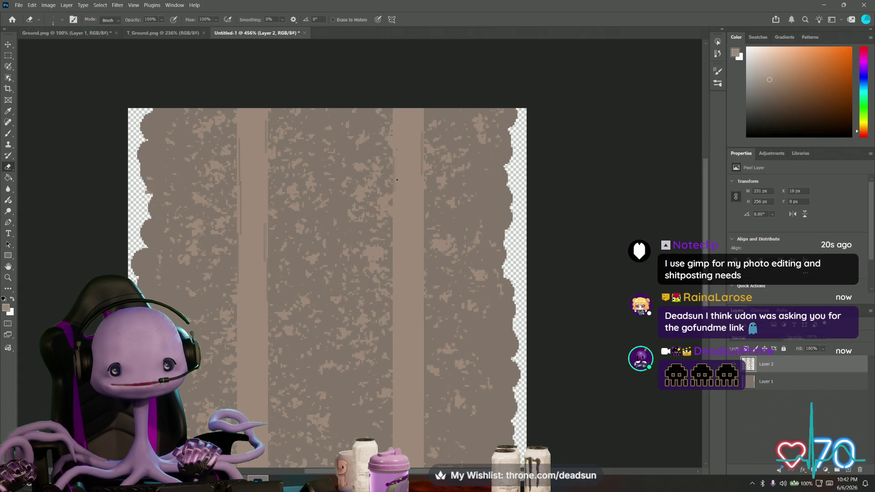
pyautogui.keyDown('alt'); pyautogui.scroll(-3, 411, 255); pyautogui.keyUp('alt')
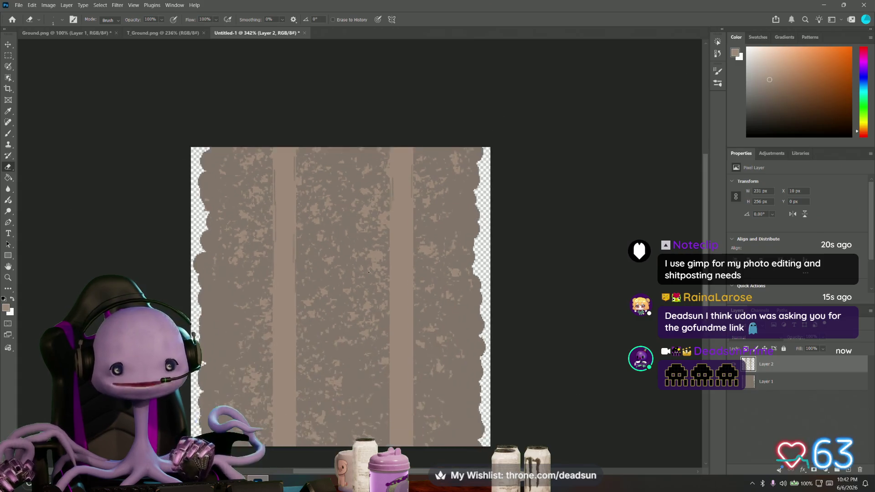
pyautogui.keyDown('alt'); pyautogui.scroll(2, 421, 232); pyautogui.keyUp('alt')
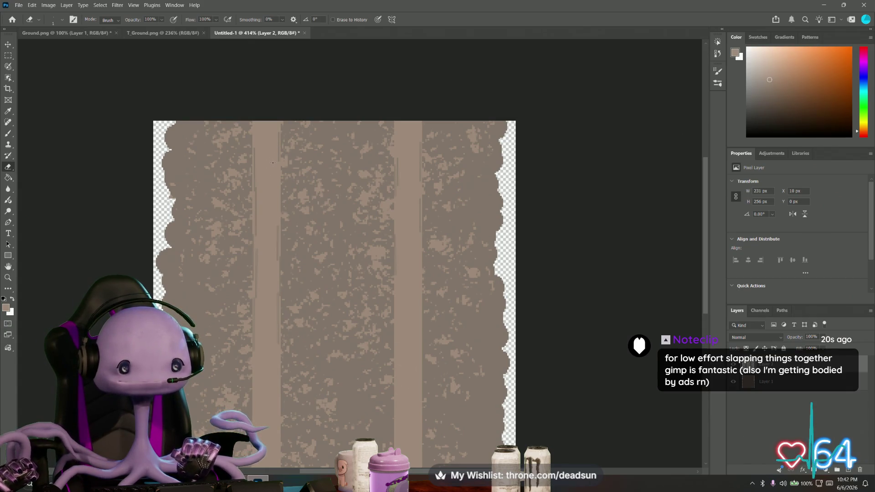
# Scratch more short dark streaks into the left and right light stripes
pyautogui.moveTo(273, 163); pyautogui.dragTo(273, 199)
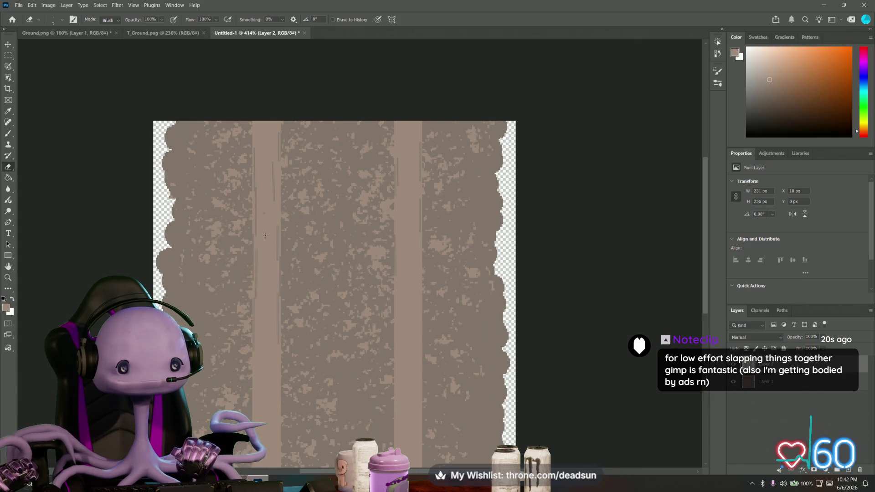
pyautogui.moveTo(265, 244); pyautogui.dragTo(264, 214)
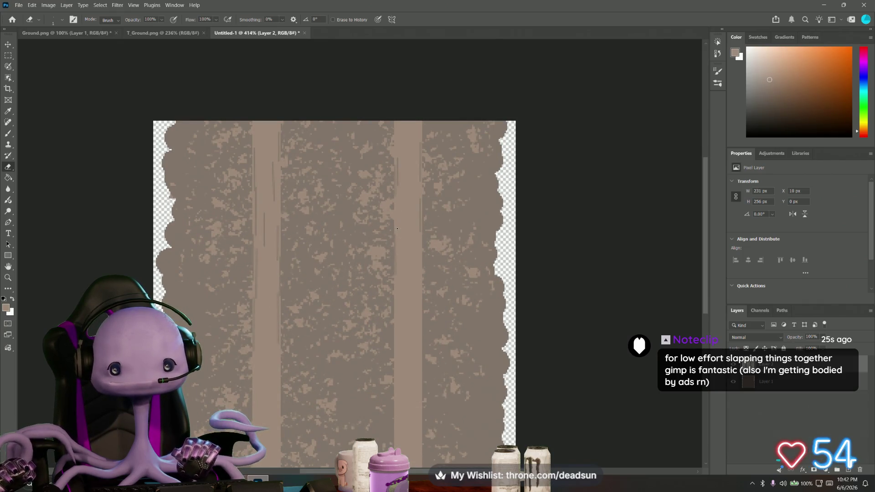
pyautogui.moveTo(396, 260); pyautogui.dragTo(397, 229)
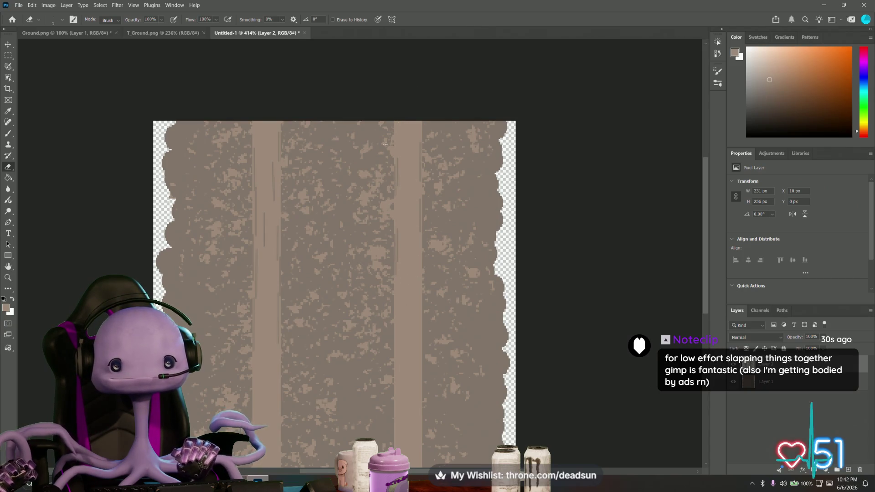
pyautogui.scroll(-5, 378, 159)
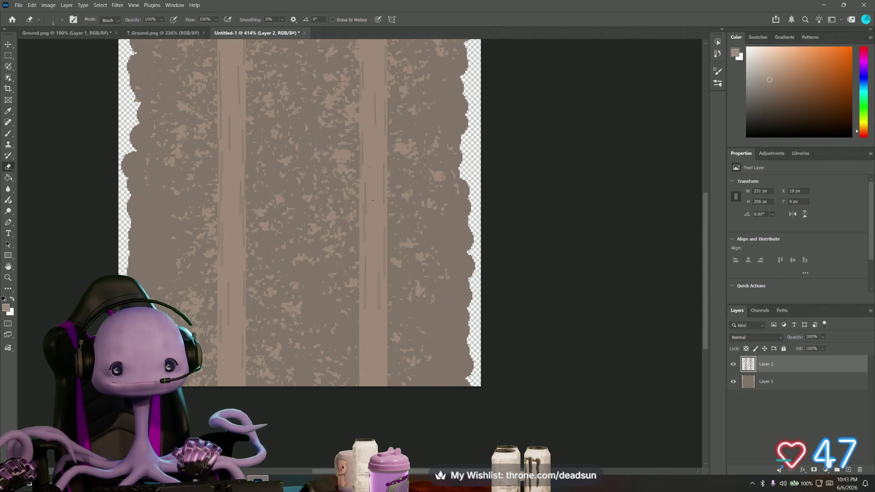
pyautogui.scroll(-3, 341, 209)
pyautogui.hscroll(1, 342, 209)
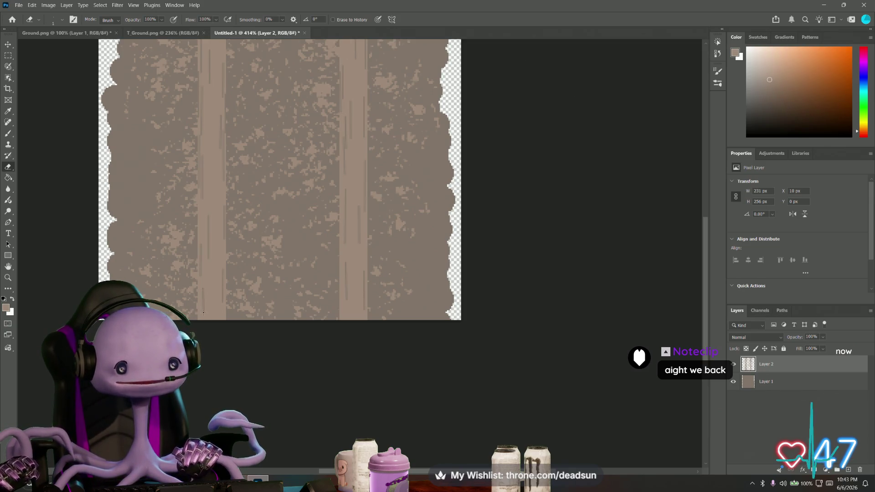
pyautogui.scroll(5, 279, 242)
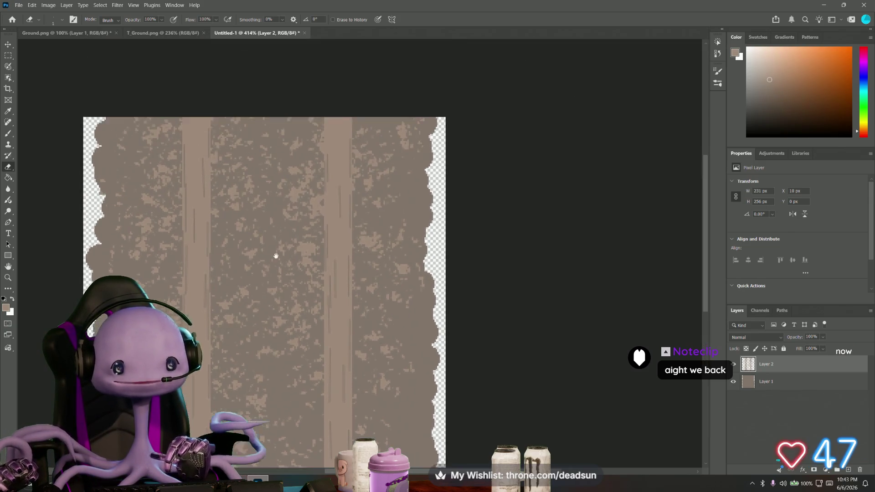
pyautogui.scroll(2, 276, 255)
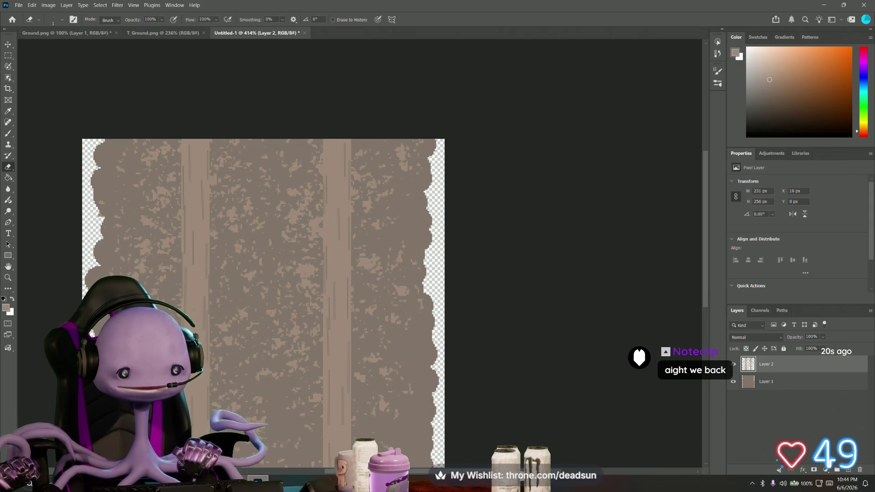
pyautogui.keyDown('alt'); pyautogui.scroll(-5, 246, 360); pyautogui.keyUp('alt')
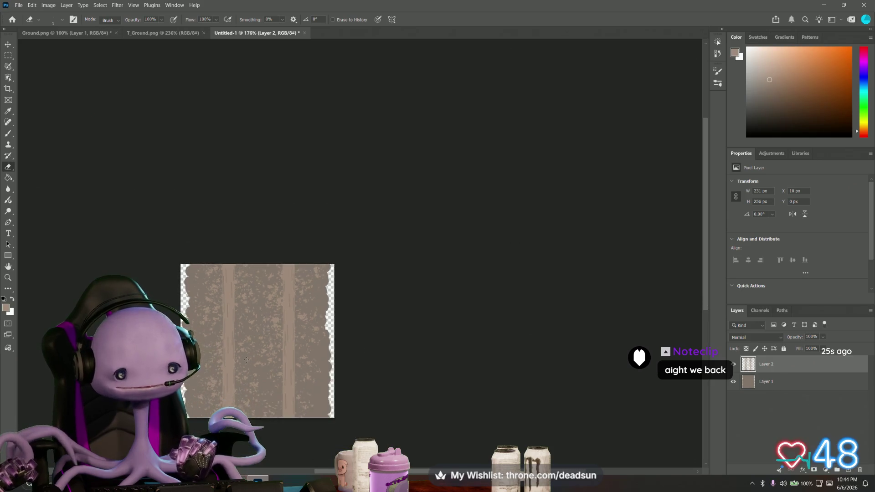
pyautogui.keyDown('alt'); pyautogui.scroll(5, 244, 361); pyautogui.keyUp('alt')
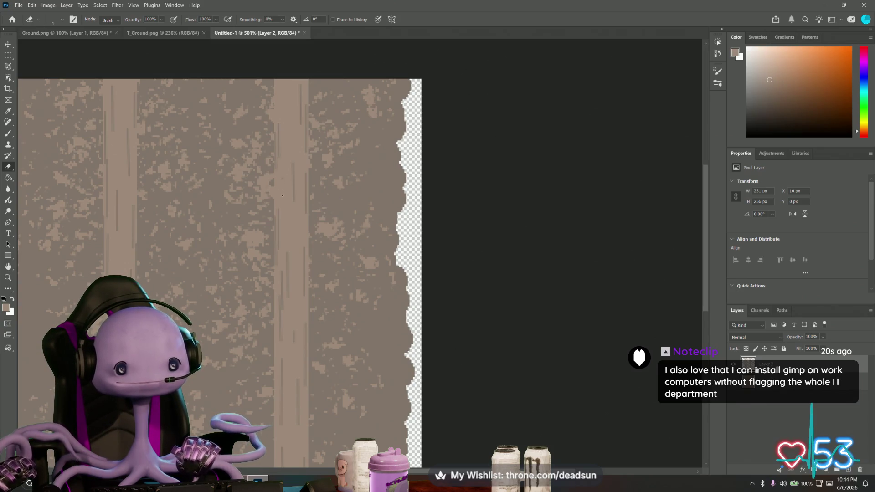
pyautogui.keyDown('alt'); pyautogui.scroll(-3, 282, 195); pyautogui.keyUp('alt')
pyautogui.keyDown('alt'); pyautogui.scroll(2, 282, 195); pyautogui.keyUp('alt')
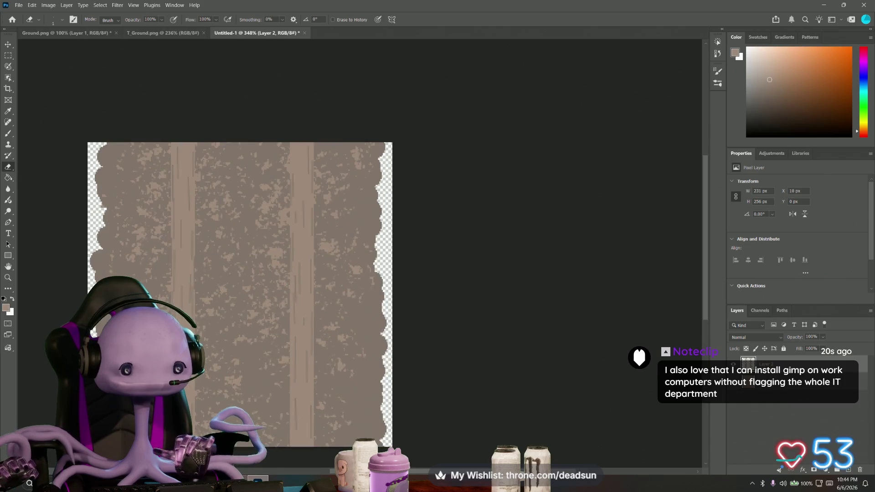
pyautogui.keyDown('alt'); pyautogui.scroll(3, 187, 282); pyautogui.keyUp('alt')
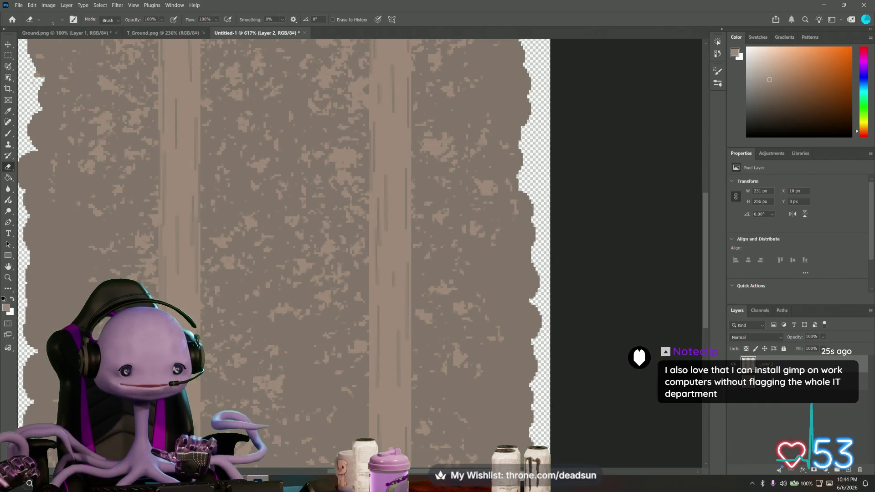
pyautogui.hscroll(-2, 221, 331)
pyautogui.scroll(-3, 220, 331)
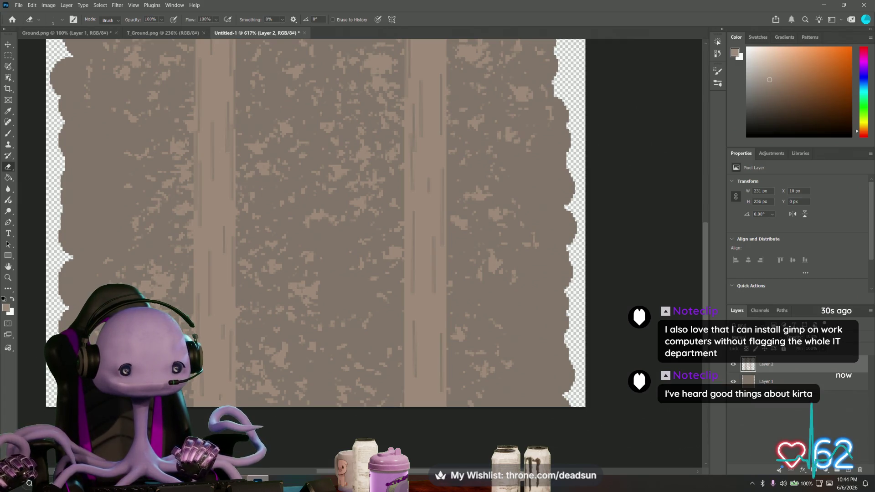
pyautogui.keyDown('alt'); pyautogui.scroll(-5, 277, 355); pyautogui.keyUp('alt')
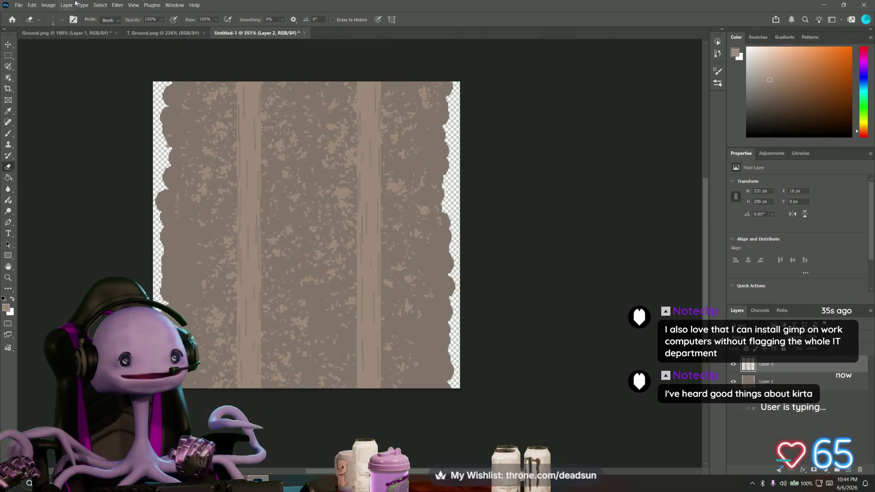
# Save a PNG copy named Road into the Textures folder with default PNG options
pyautogui.click(19, 5)
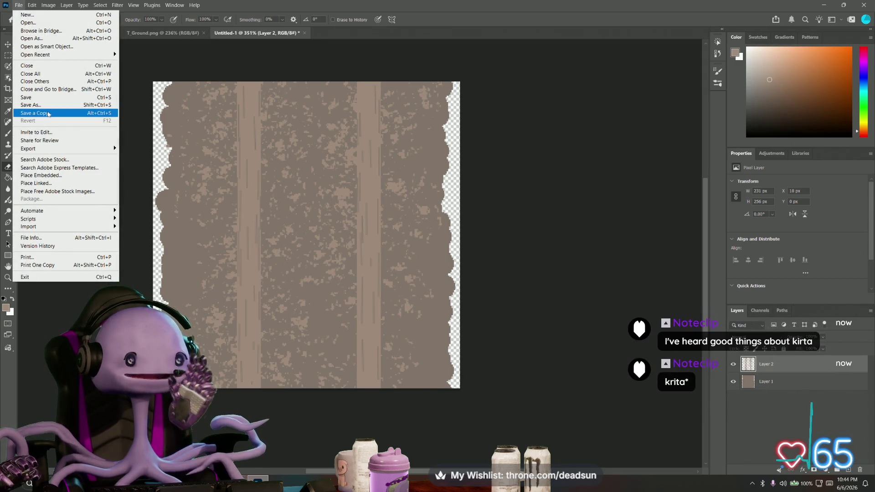
pyautogui.click(49, 114)
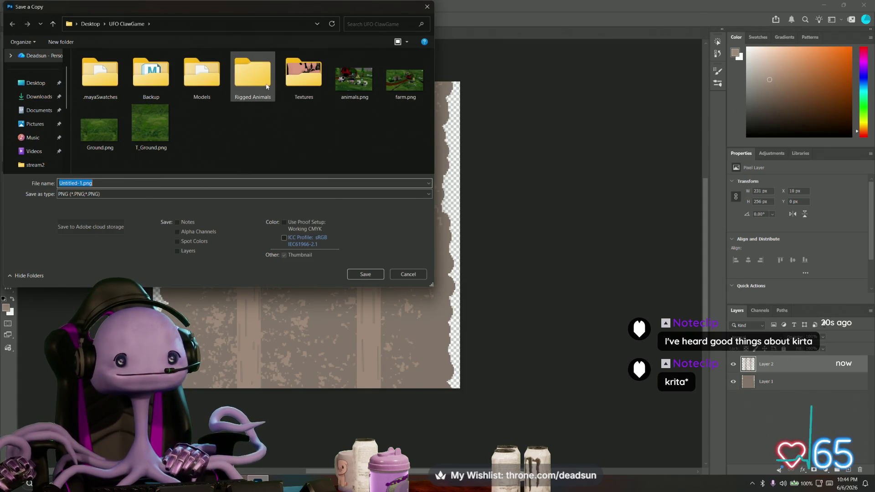
pyautogui.doubleClick(303, 75)
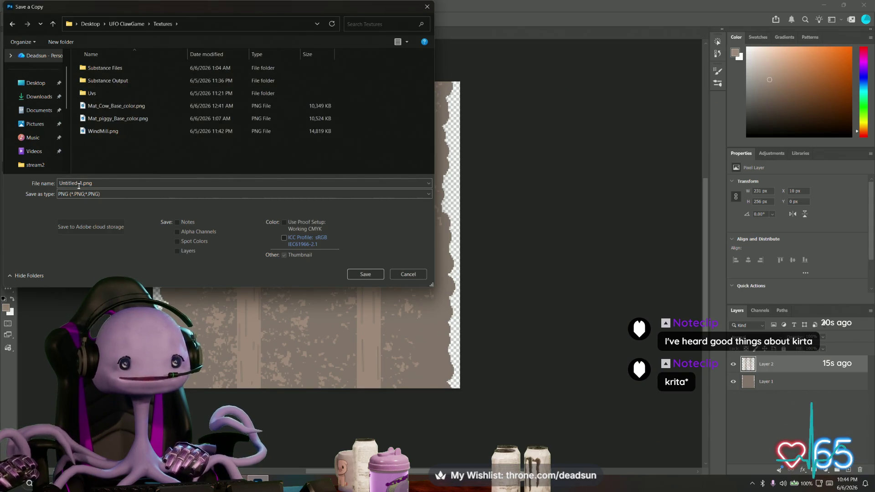
pyautogui.click(57, 184)
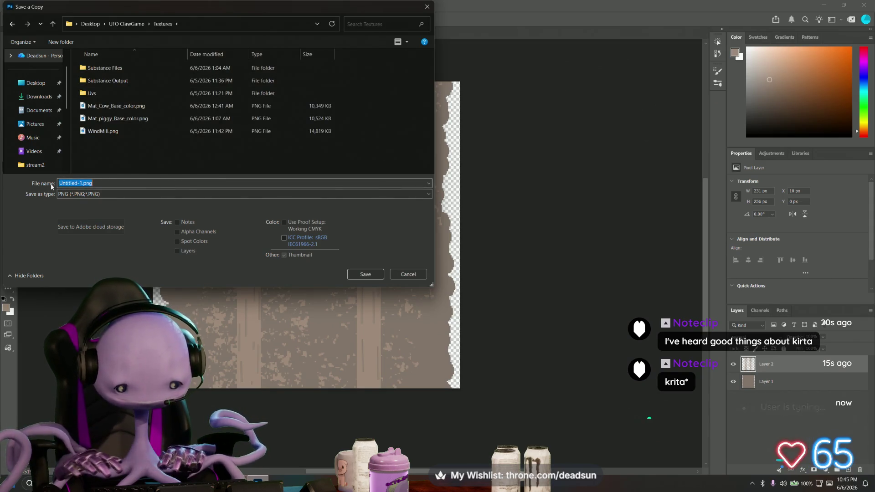
pyautogui.write('Road')
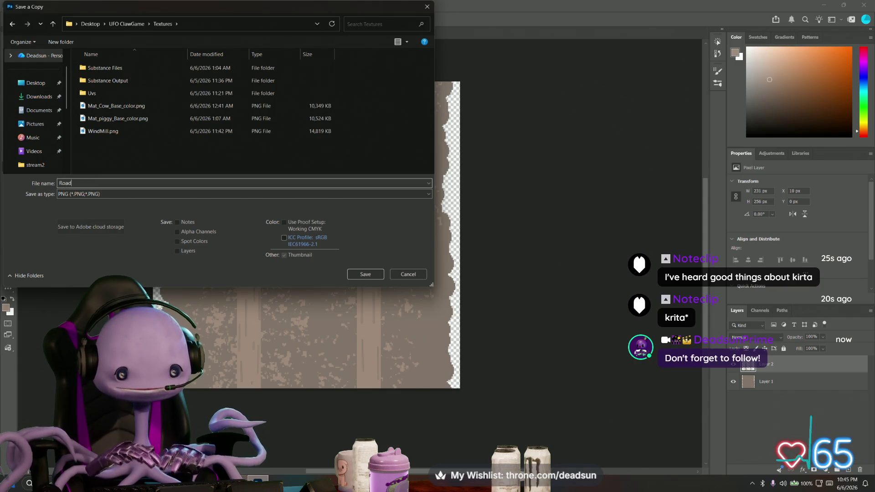
pyautogui.write('.png')
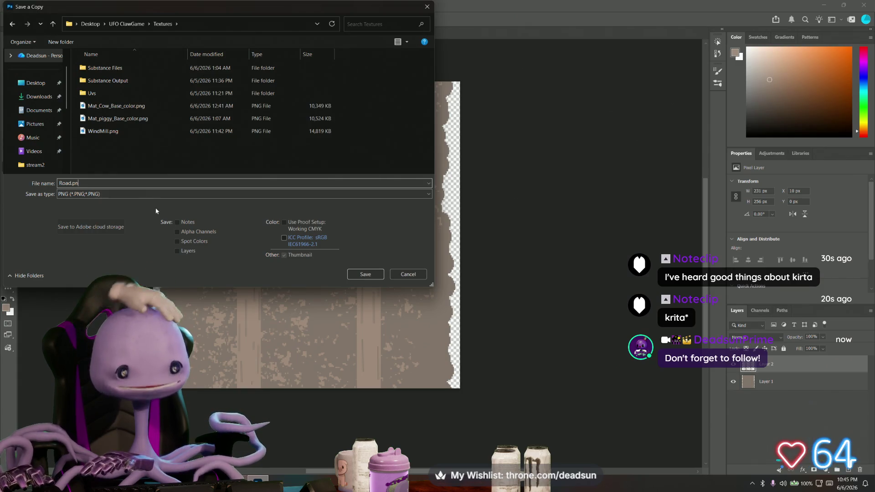
pyautogui.press('BackSpace')
pyautogui.press('BackSpace')
pyautogui.press('BackSpace')
pyautogui.click(365, 274)
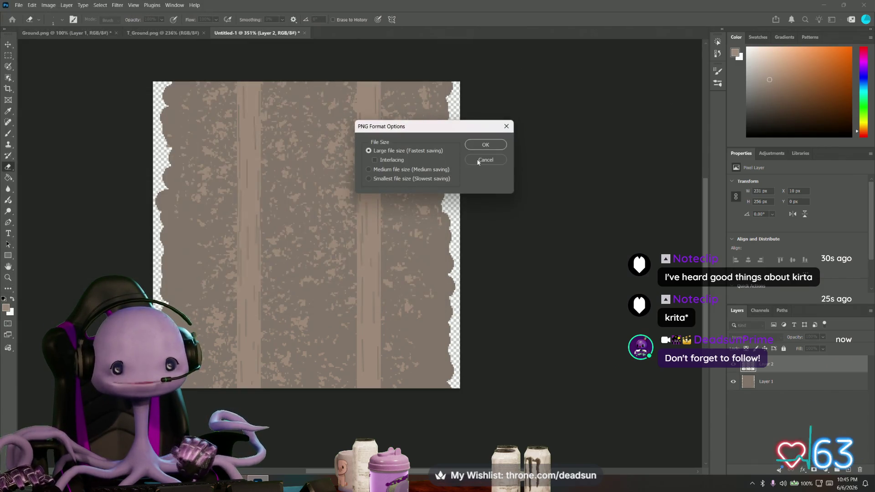
pyautogui.click(495, 146)
# Back in Maya, select the ground plane and browse for a new image on its Ground material's colour file node
pyautogui.hotkey('alt', 'Tab')
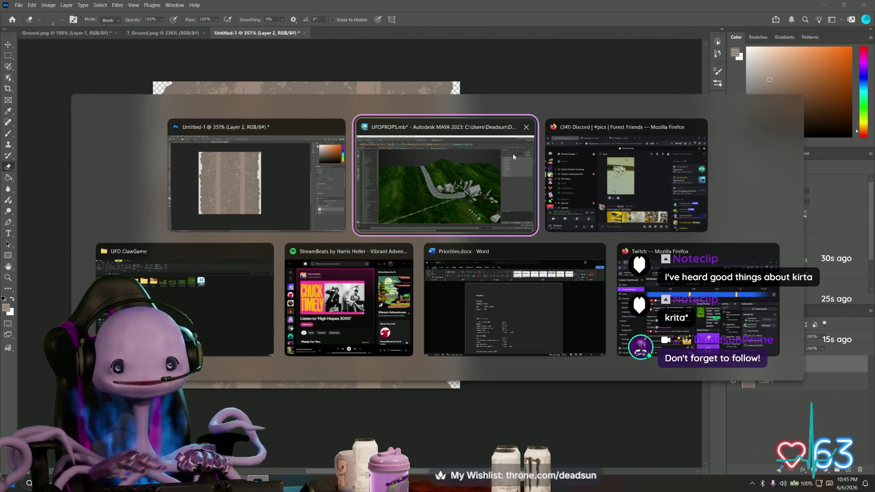
pyautogui.scroll(5, 355, 273)
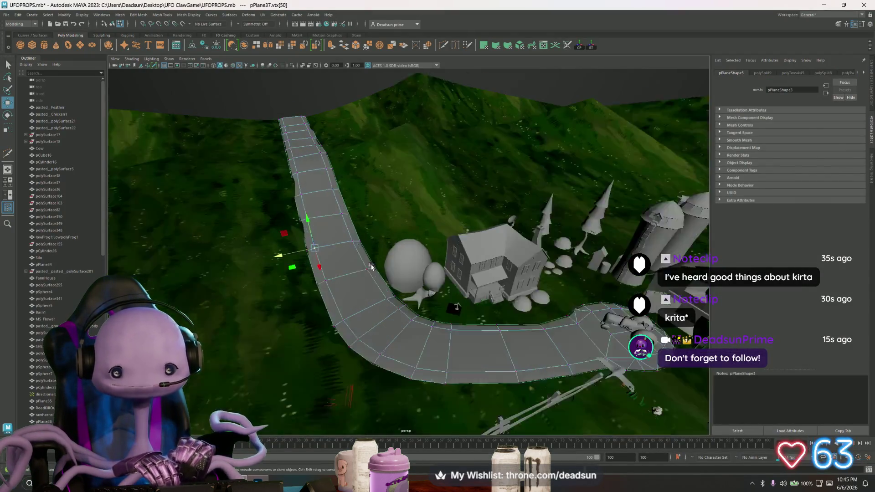
pyautogui.click(345, 288)
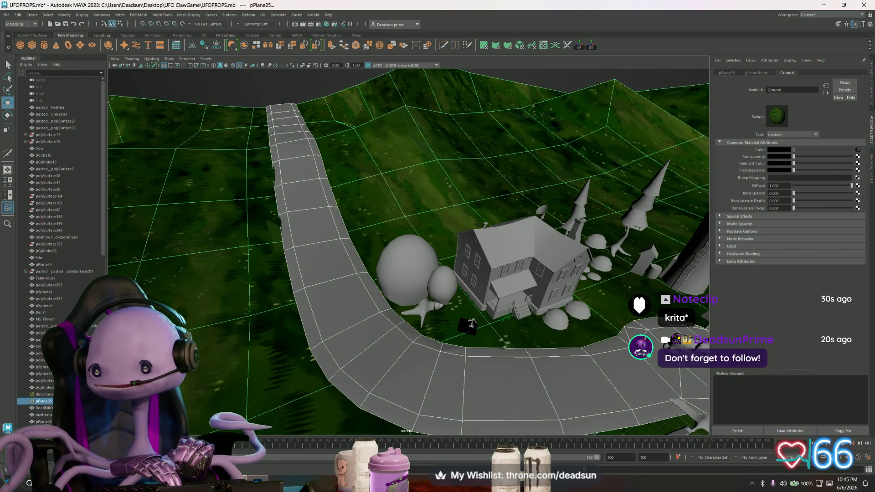
pyautogui.click(857, 150)
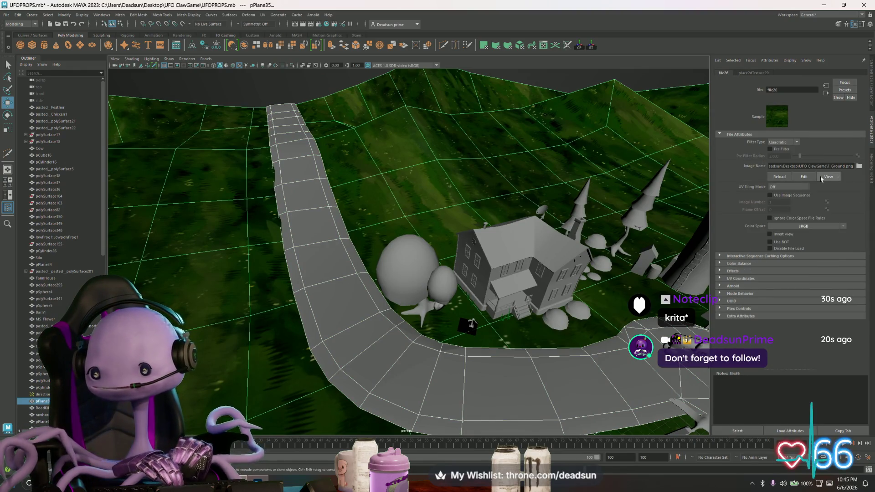
pyautogui.click(779, 178)
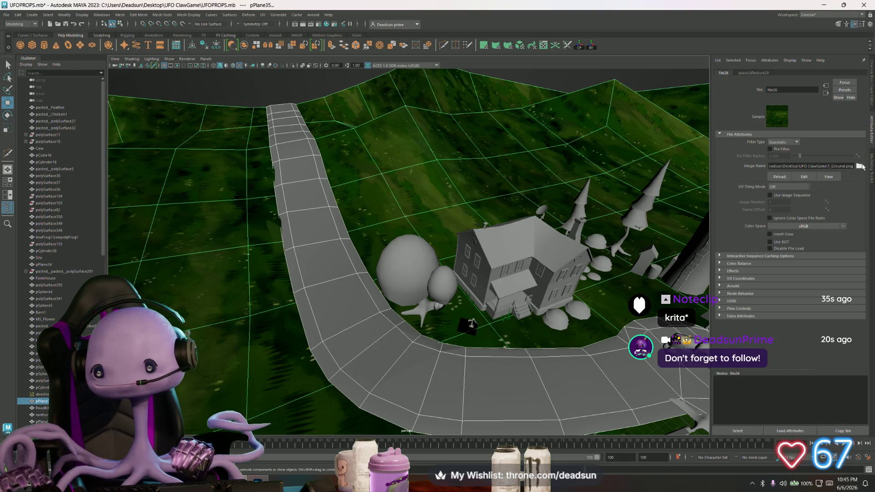
pyautogui.click(858, 167)
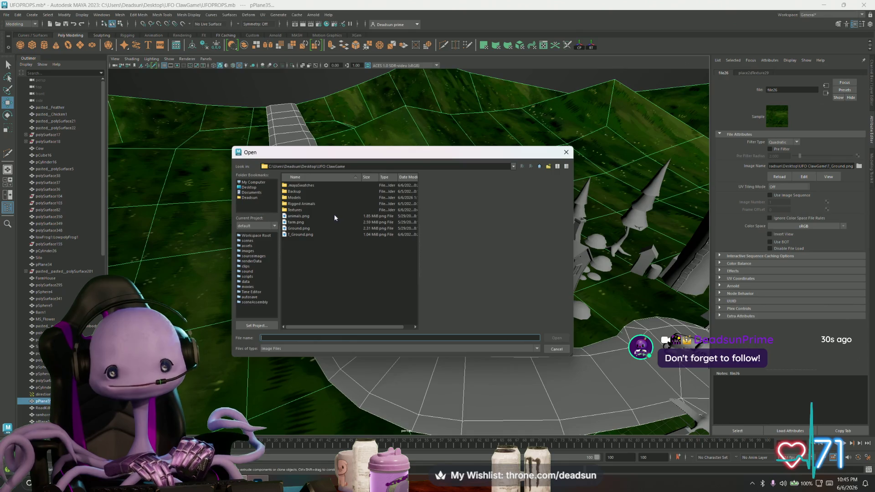
# Load Road.png from the Textures folder onto the terrain's material
pyautogui.click(299, 229)
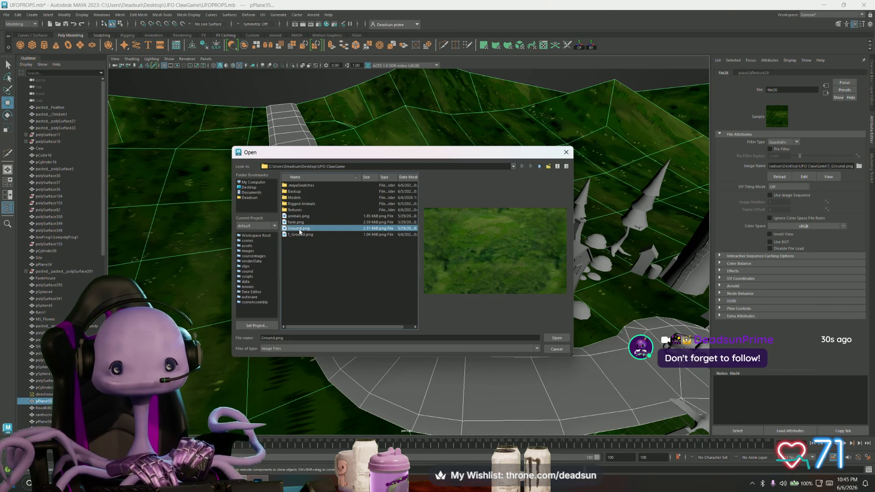
pyautogui.click(297, 222)
pyautogui.click(294, 210)
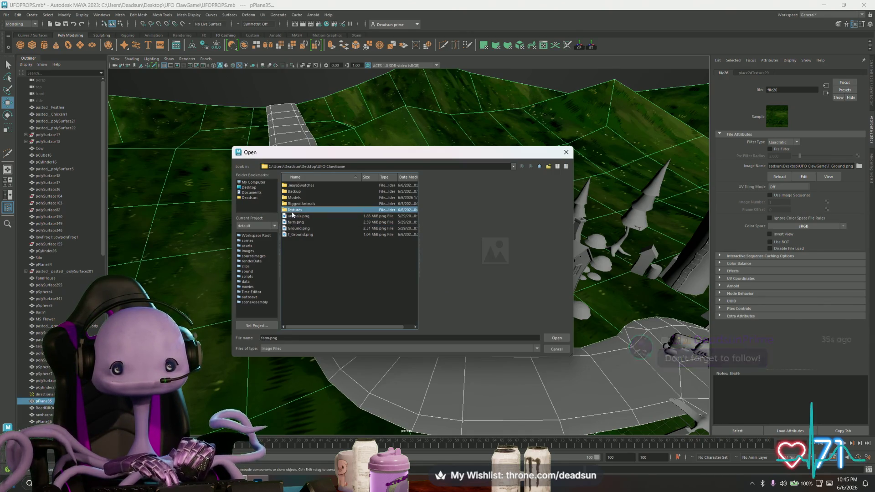
pyautogui.doubleClick(293, 210)
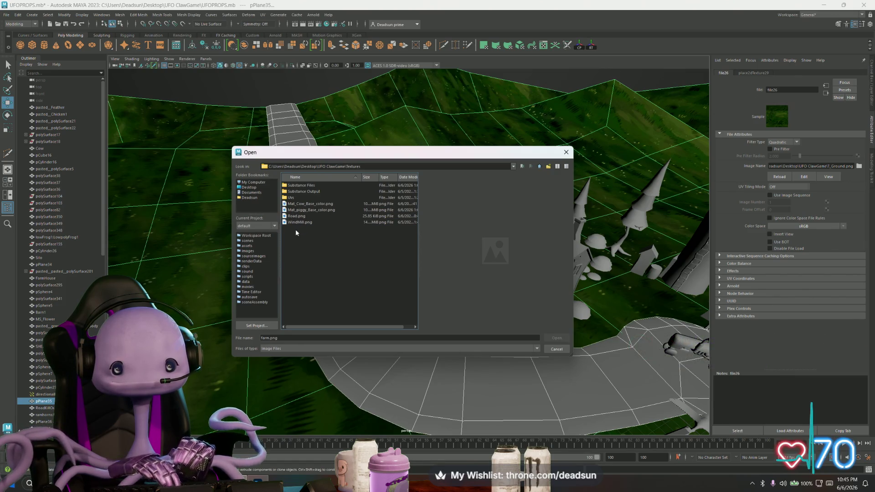
pyautogui.click(297, 216)
pyautogui.press('Return')
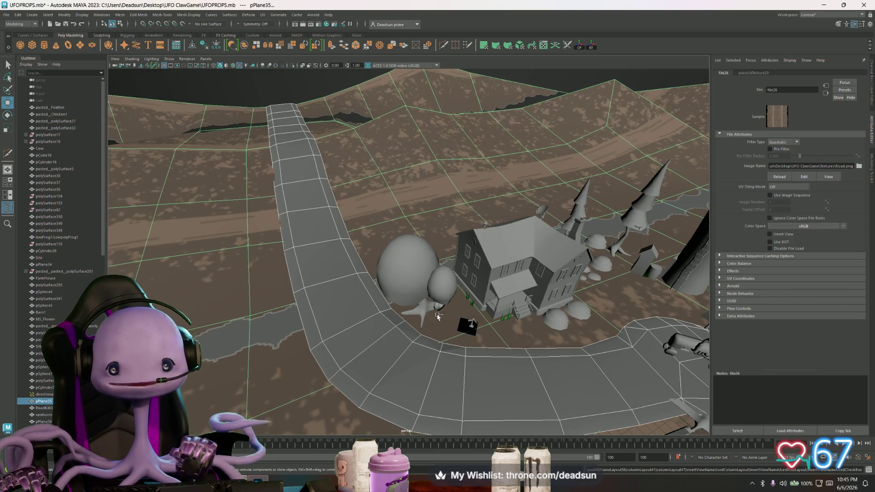
# Go back to the ground's attributes, then select the road mesh pPlane37 and browse materials for it
pyautogui.click(274, 136)
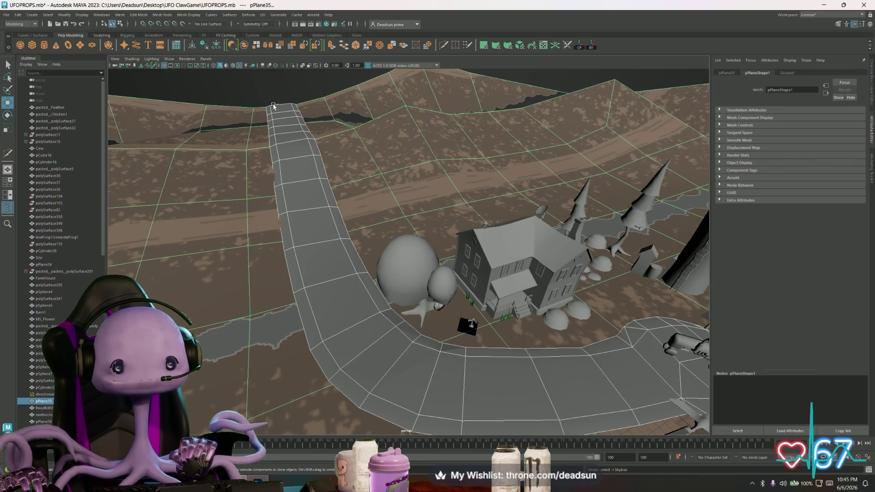
pyautogui.click(291, 187)
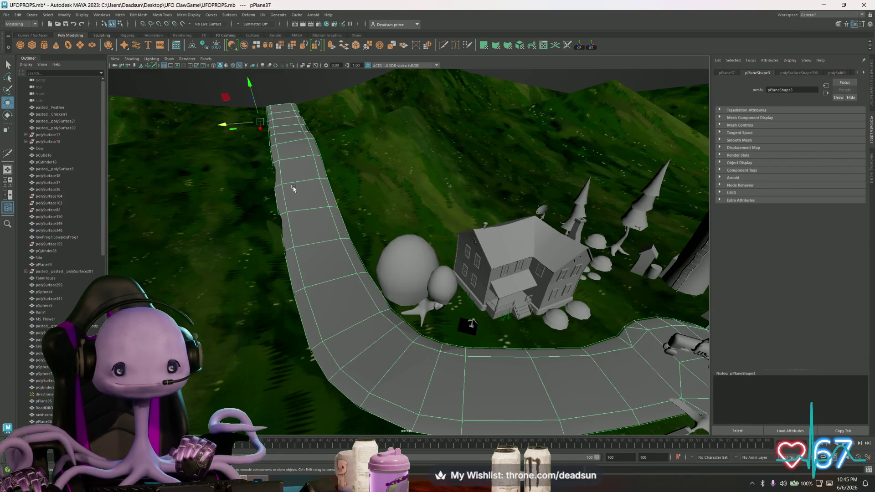
pyautogui.moveTo(293, 188)
pyautogui.mouseDown(button='right')
pyautogui.moveTo(296, 375)
pyautogui.moveTo(307, 370)
pyautogui.moveTo(297, 188)
pyautogui.mouseUp(button='right')
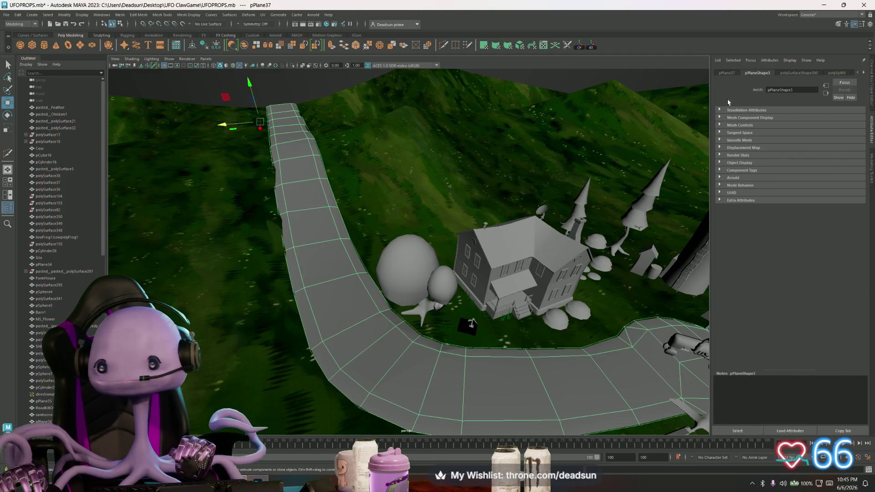
# Delete all construction history in the scene with Delete All by Type > History
pyautogui.click(864, 73)
pyautogui.click(864, 73)
pyautogui.click(864, 73)
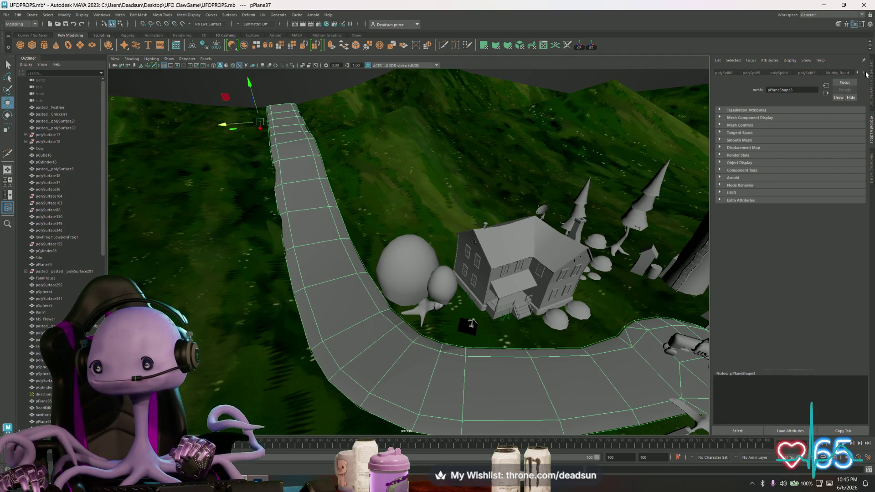
pyautogui.click(17, 14)
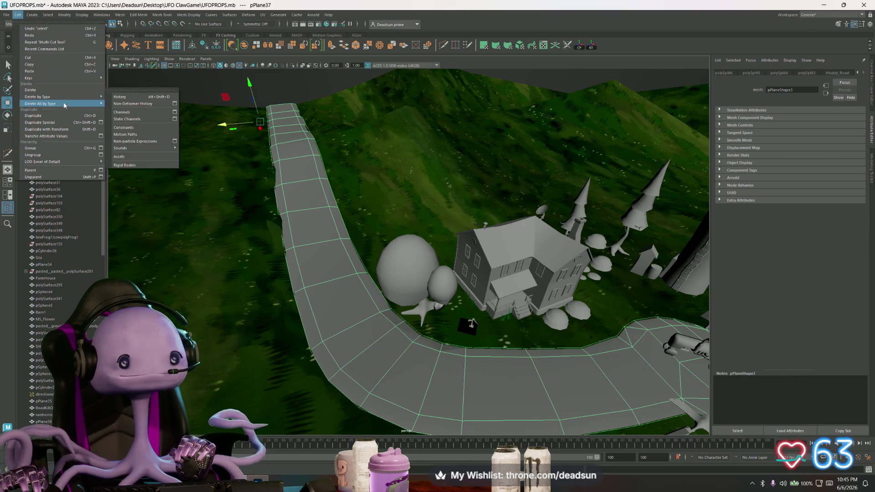
pyautogui.moveTo(68, 103)
pyautogui.click(120, 104)
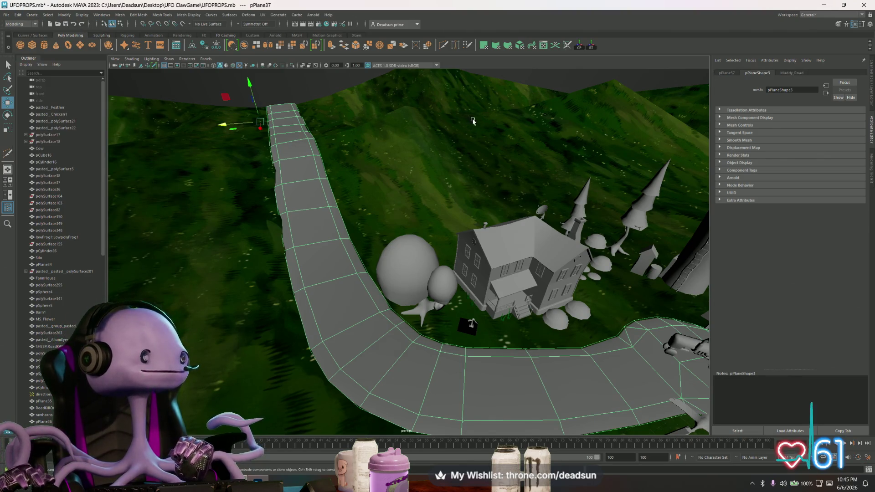
# Load UFO ClawGame's Textures/Road.png into Muddy_Road's file28 colour texture
pyautogui.click(792, 73)
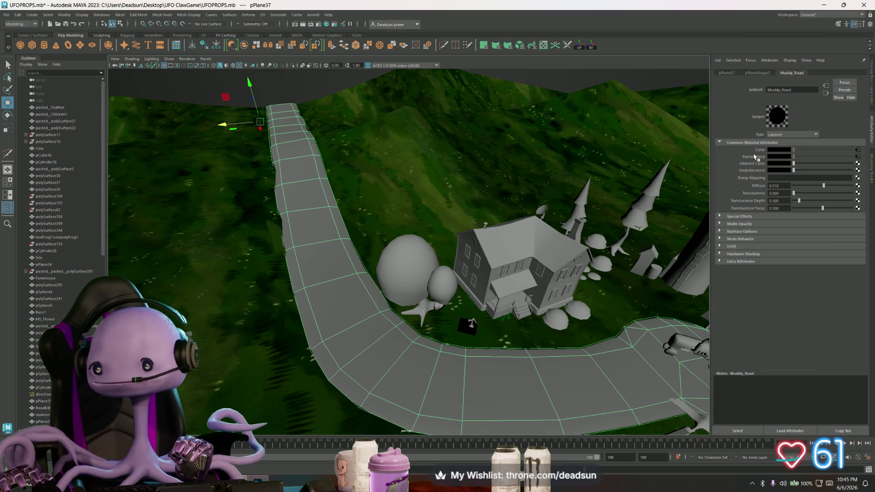
pyautogui.click(857, 157)
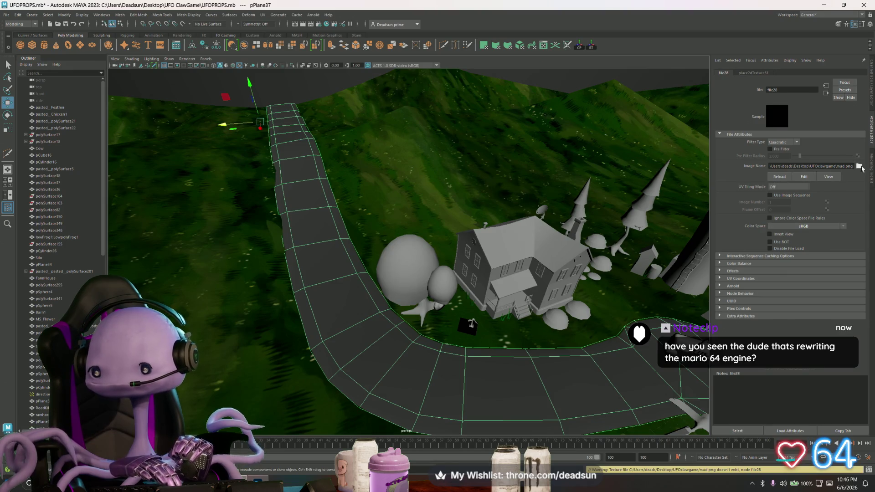
pyautogui.click(859, 166)
pyautogui.click(249, 187)
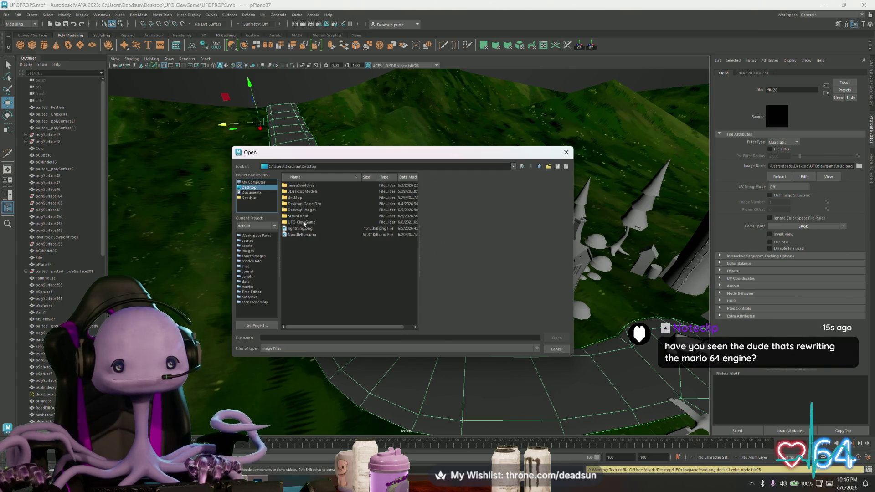
pyautogui.doubleClick(304, 222)
pyautogui.doubleClick(299, 210)
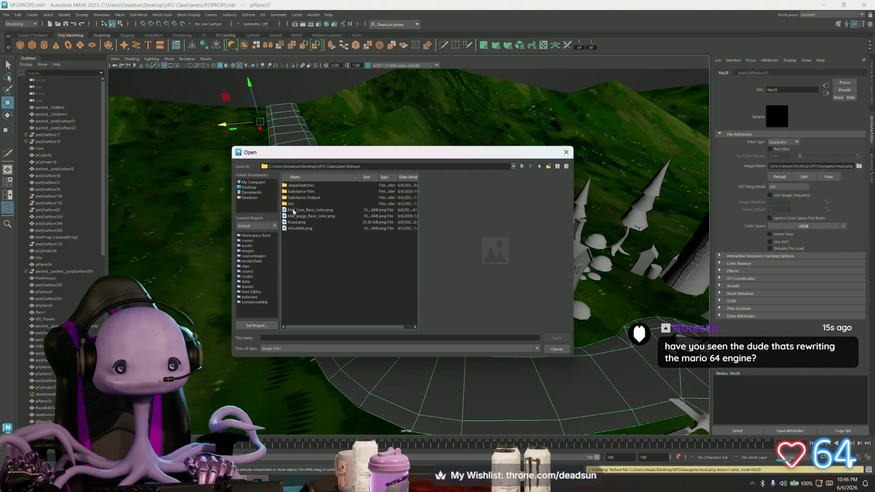
pyautogui.click(296, 224)
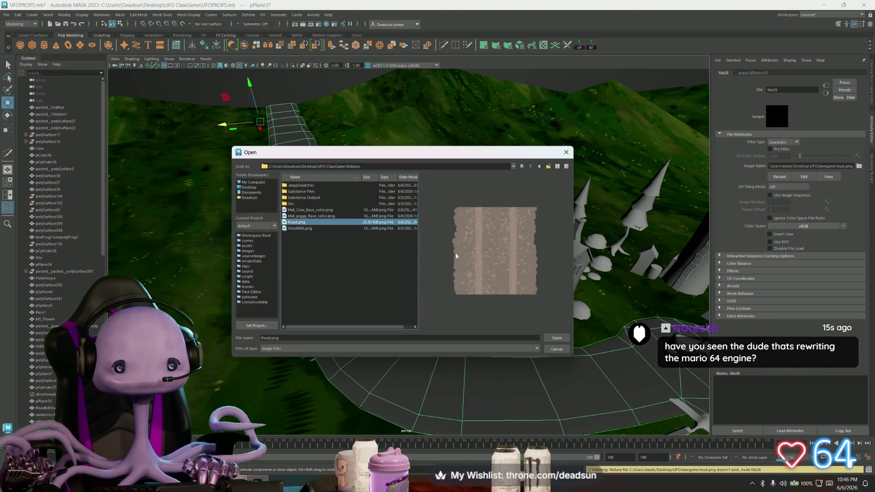
pyautogui.click(557, 338)
# Orbit over the textured farm and road, select the ground, then zoom out to the whole moonlit skydome
pyautogui.click(213, 94)
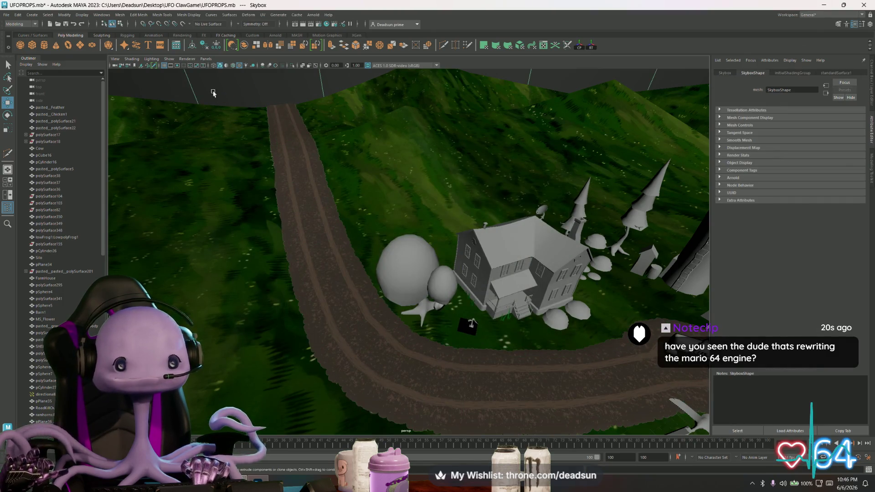
pyautogui.moveTo(320, 205)
pyautogui.keyDown('alt'); pyautogui.mouseDown()
pyautogui.moveTo(339, 260)
pyautogui.moveTo(329, 234)
pyautogui.moveTo(339, 245)
pyautogui.mouseUp(); pyautogui.keyUp('alt')
pyautogui.scroll(5, 320, 328)
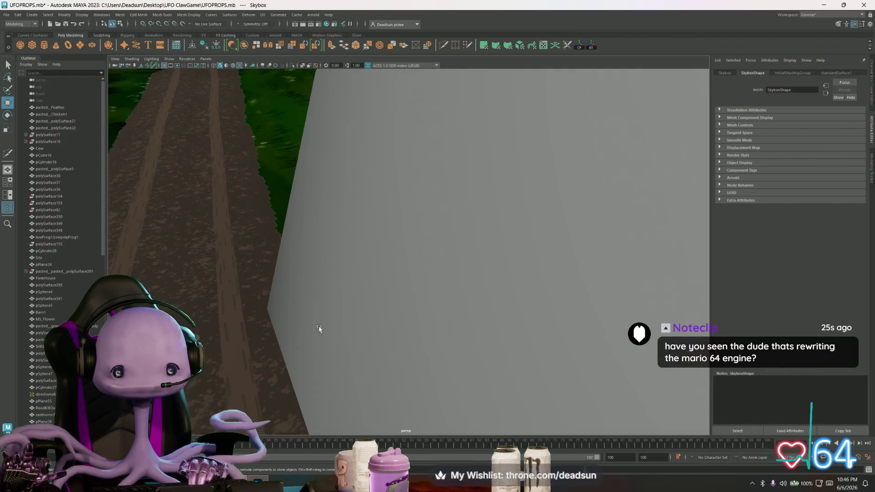
pyautogui.scroll(-3, 320, 328)
pyautogui.moveTo(353, 332)
pyautogui.keyDown('alt'); pyautogui.mouseDown()
pyautogui.moveTo(390, 302)
pyautogui.moveTo(367, 273)
pyautogui.moveTo(342, 273)
pyautogui.mouseUp(); pyautogui.keyUp('alt')
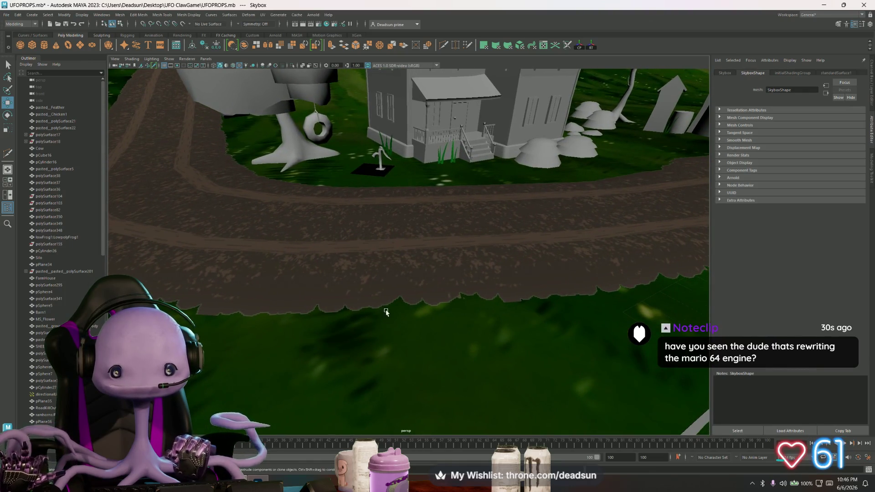
pyautogui.moveTo(397, 316)
pyautogui.keyDown('alt'); pyautogui.mouseDown()
pyautogui.moveTo(409, 334)
pyautogui.moveTo(388, 281)
pyautogui.mouseUp(); pyautogui.keyUp('alt')
pyautogui.scroll(-5, 408, 334)
pyautogui.click(387, 280)
pyautogui.scroll(-10, 243, 254)
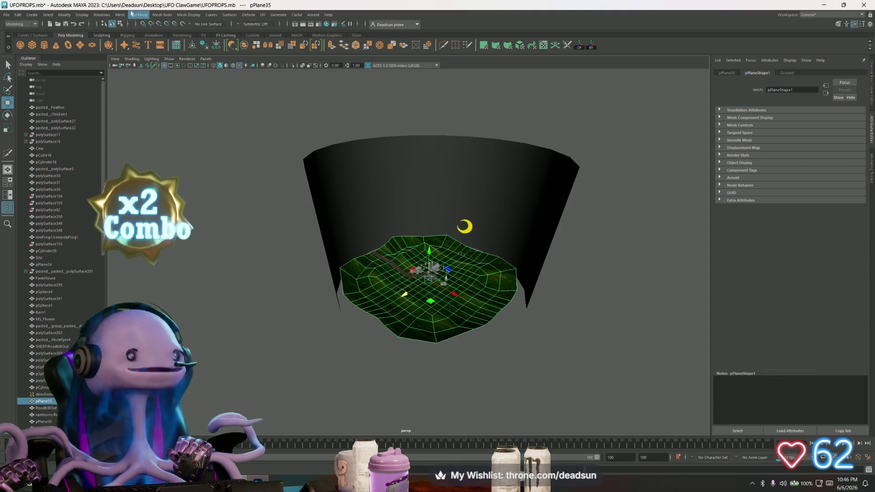
# Create directionalLight3, raise it above the terrain and rotate it to aim down at the farm
pyautogui.click(145, 19)
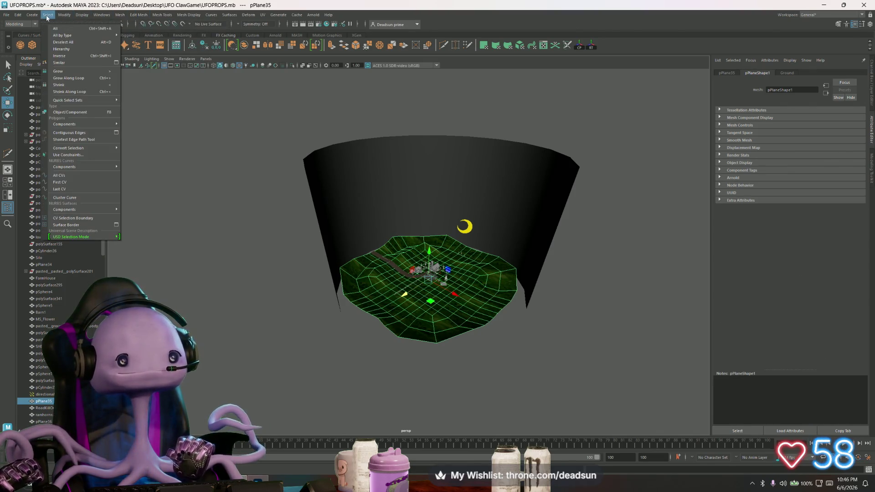
pyautogui.moveTo(79, 18)
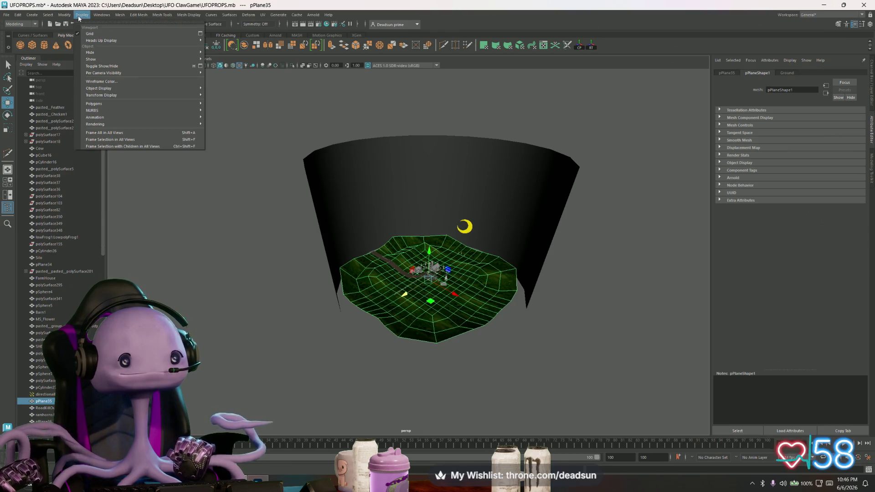
pyautogui.moveTo(105, 54)
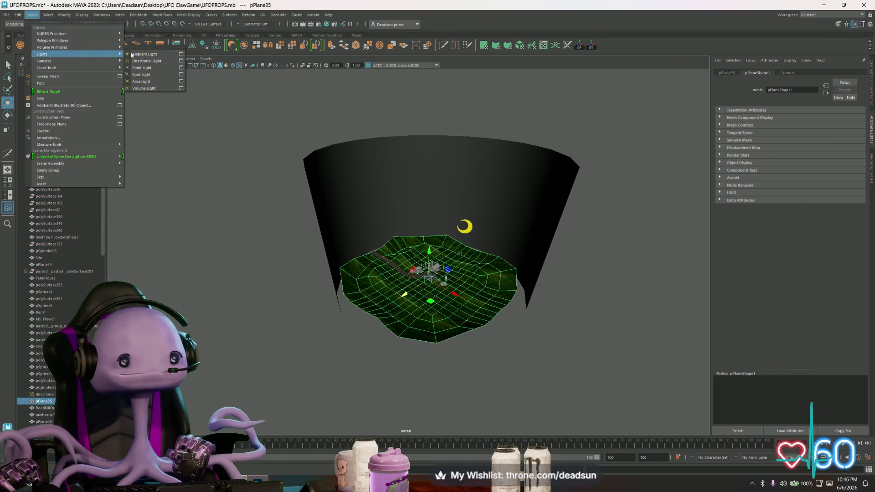
pyautogui.click(145, 61)
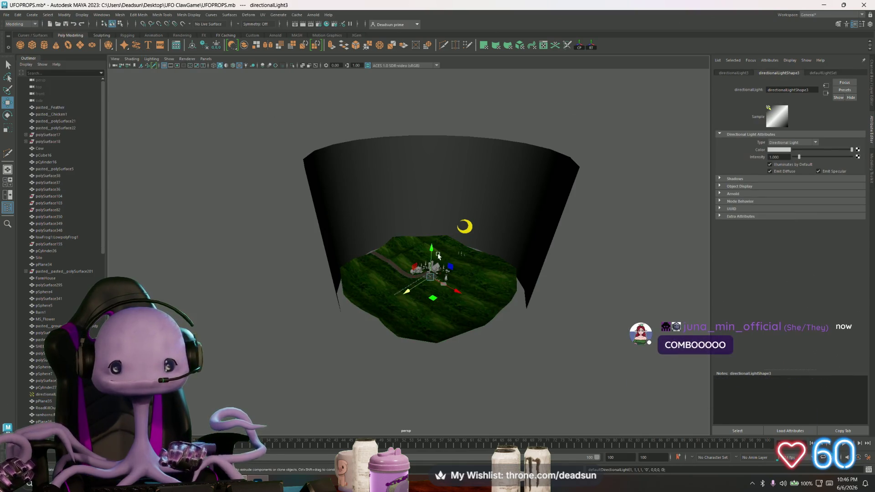
pyautogui.moveTo(438, 256); pyautogui.dragTo(433, 238)
pyautogui.scroll(5, 444, 255)
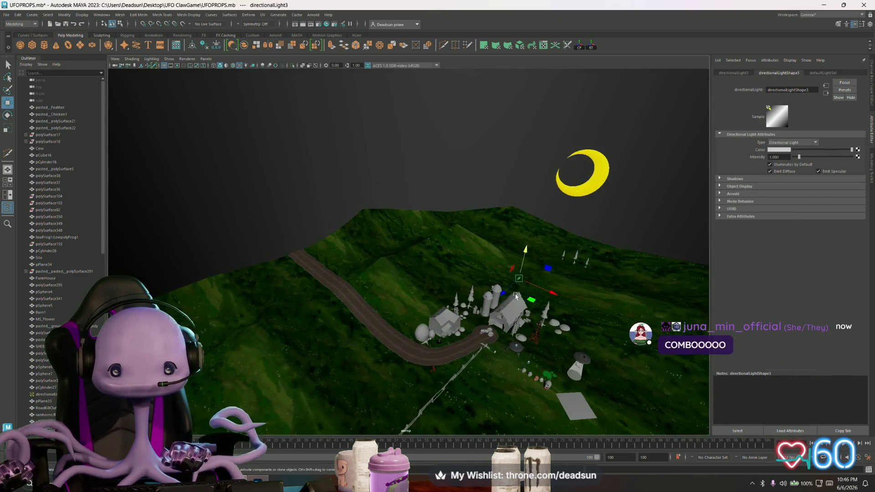
pyautogui.press('e')
pyautogui.moveTo(518, 272)
pyautogui.mouseDown()
pyautogui.moveTo(525, 261)
pyautogui.moveTo(542, 261)
pyautogui.mouseUp()
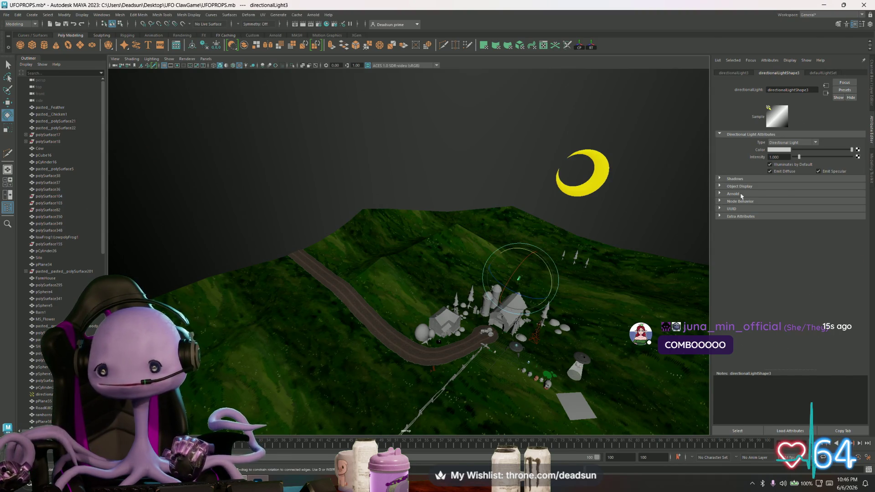
# Set the viewport lighting to Use All Lights
pyautogui.click(169, 59)
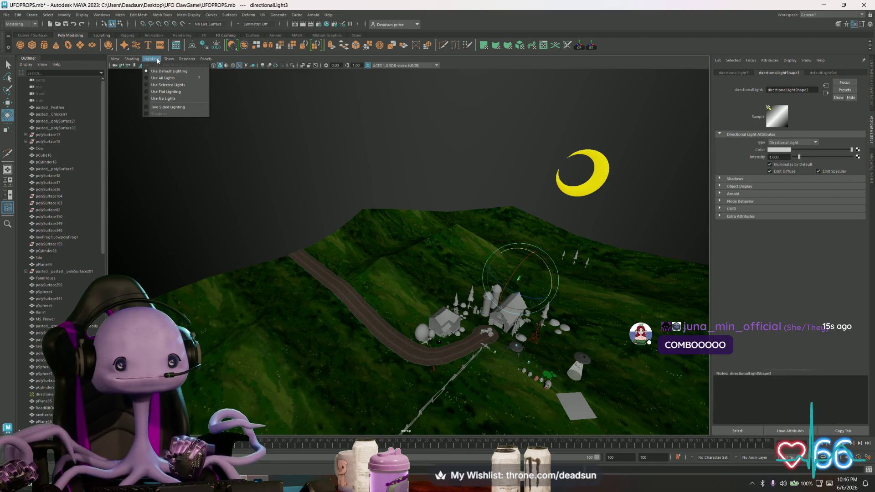
pyautogui.click(152, 59)
pyautogui.click(148, 80)
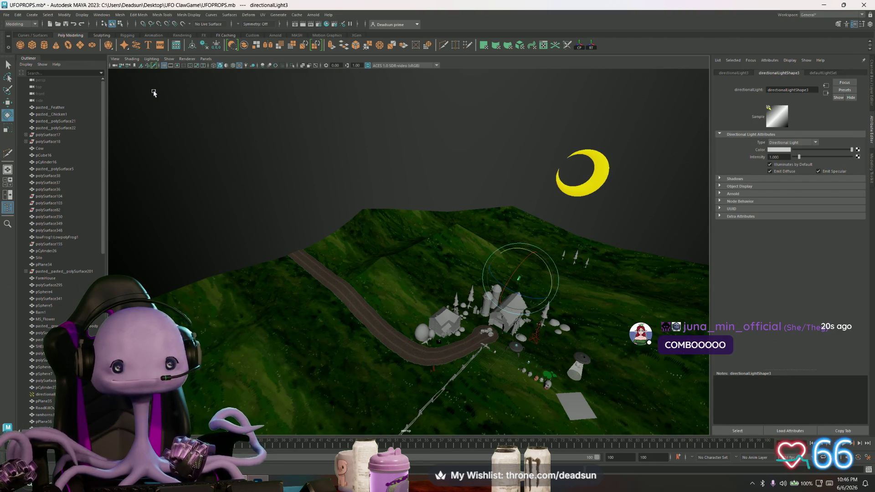
# Orbit and dolly around the lit farm, ending close to the farm buildings
pyautogui.scroll(3, 401, 273)
pyautogui.moveTo(400, 272)
pyautogui.keyDown('alt'); pyautogui.mouseDown()
pyautogui.moveTo(431, 302)
pyautogui.moveTo(382, 295)
pyautogui.moveTo(284, 189)
pyautogui.mouseUp(); pyautogui.keyUp('alt')
pyautogui.scroll(-4, 431, 302)
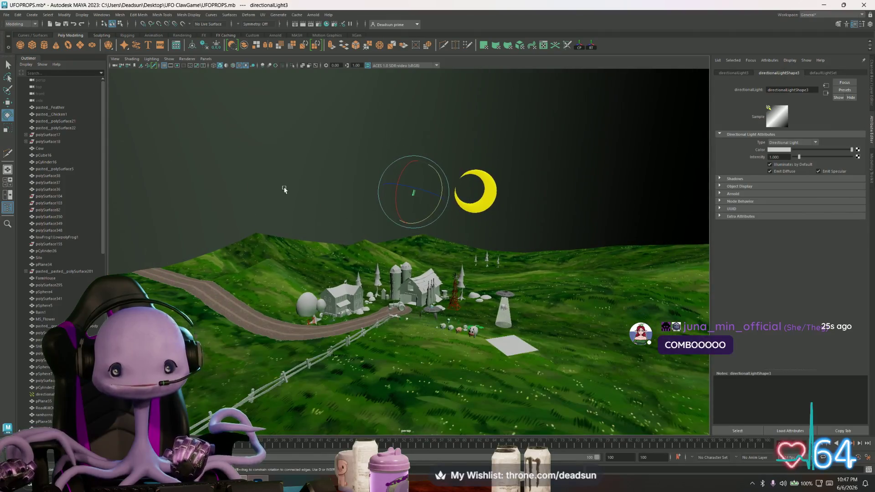
pyautogui.click(284, 190)
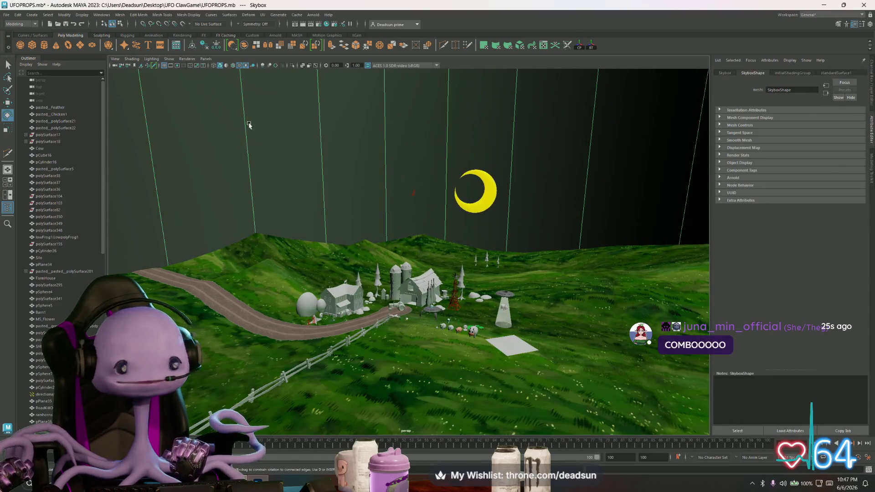
pyautogui.moveTo(415, 199)
pyautogui.keyDown('alt'); pyautogui.mouseDown()
pyautogui.moveTo(351, 189)
pyautogui.moveTo(433, 172)
pyautogui.mouseUp(); pyautogui.keyUp('alt')
pyautogui.keyDown('alt'); pyautogui.moveTo(419, 196); pyautogui.dragTo(405, 223, button='right'); pyautogui.keyUp('alt')
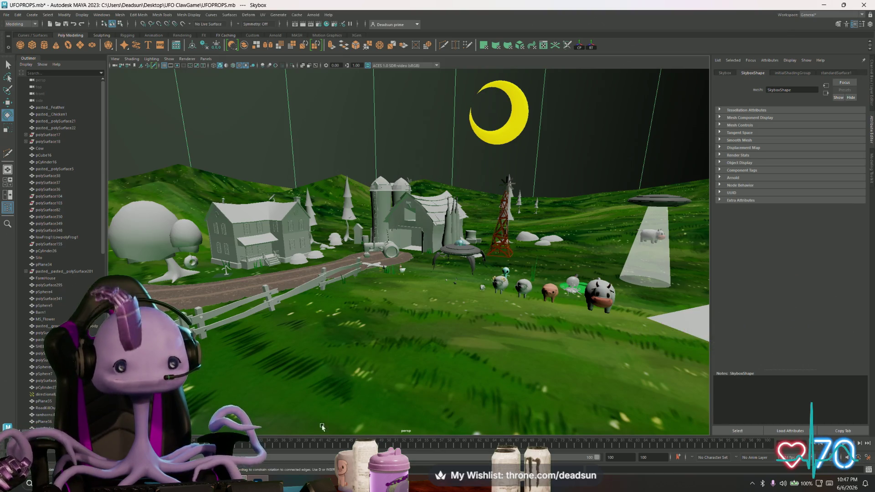
# Switch to Photoshop and create a blank 256 × 256 px document from the custom preset
pyautogui.hotkey('alt', 'Tab')
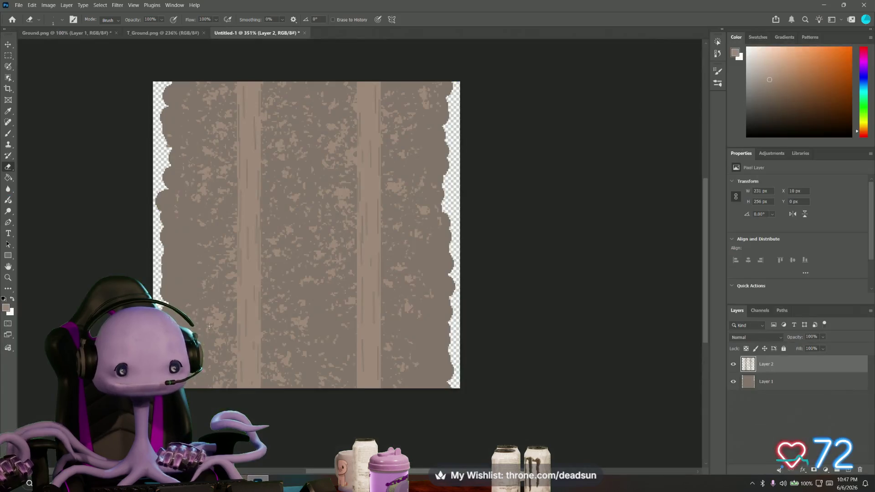
pyautogui.click(18, 5)
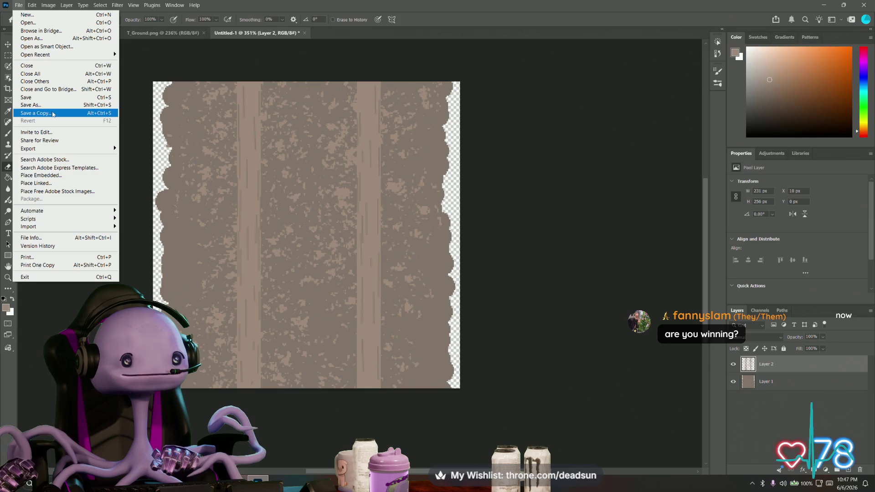
pyautogui.click(38, 17)
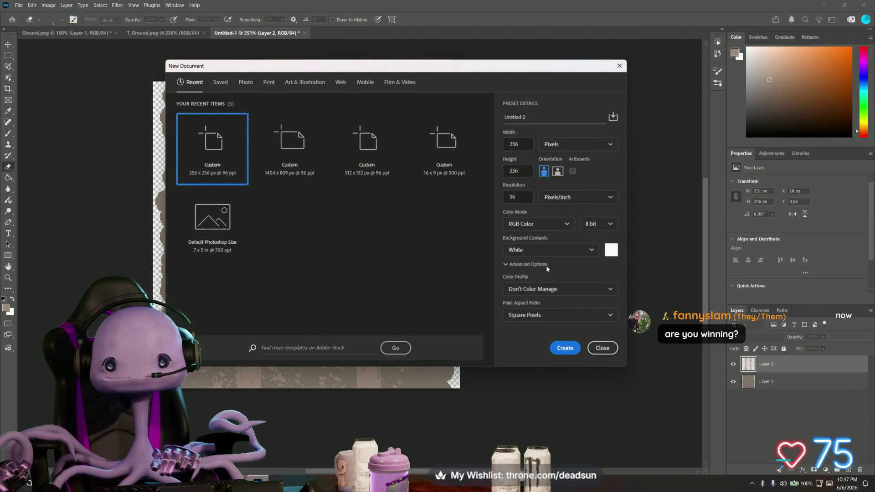
pyautogui.click(557, 348)
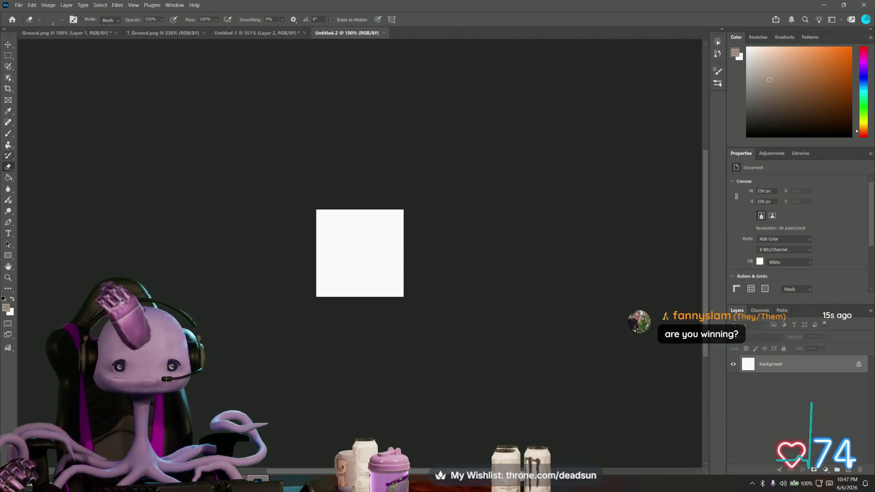
# Select the Gradient Tool and set the colours to black and a saturated sky blue
pyautogui.moveTo(9, 179); pyautogui.dragTo(69, 181)
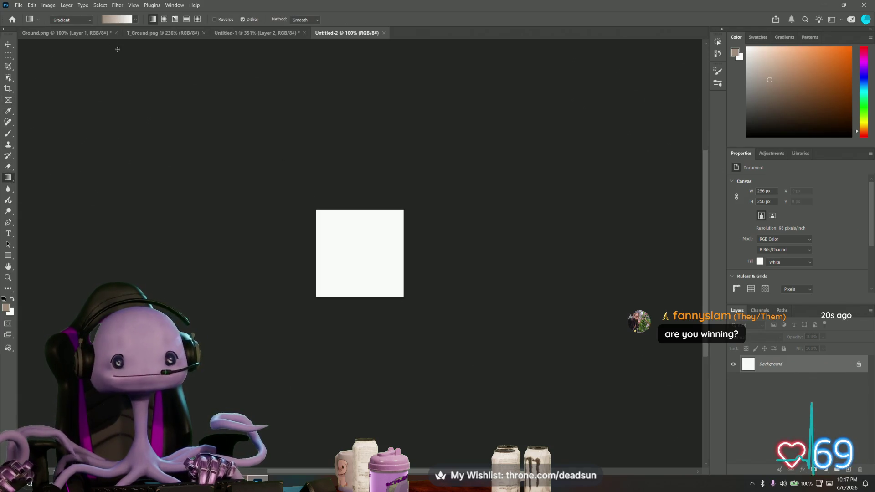
pyautogui.click(4, 307)
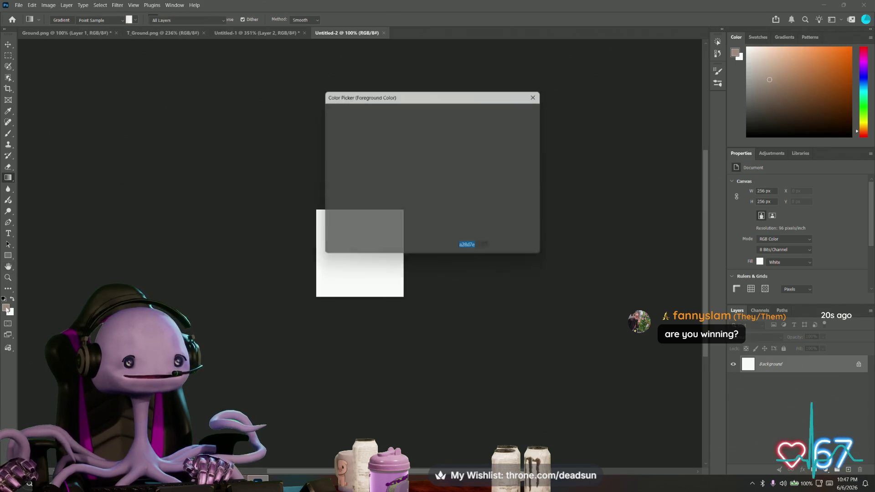
pyautogui.moveTo(407, 192); pyautogui.dragTo(324, 224)
pyautogui.press('Return')
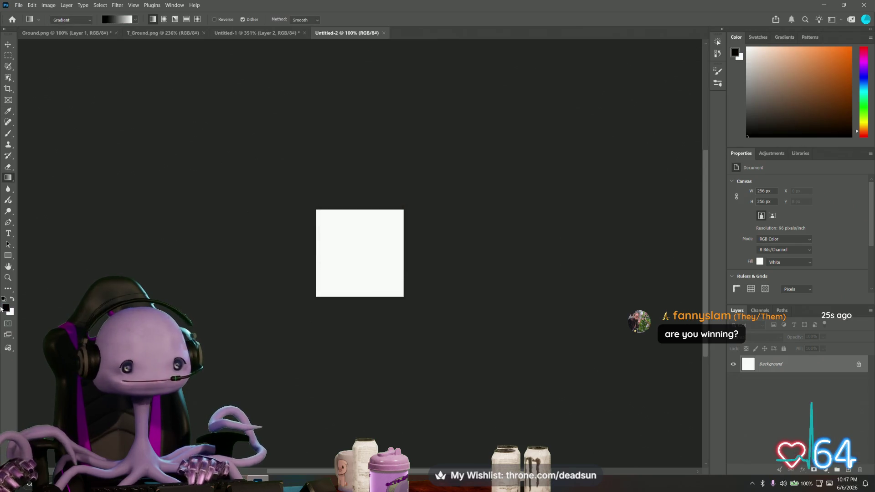
pyautogui.click(12, 300)
pyautogui.click(8, 307)
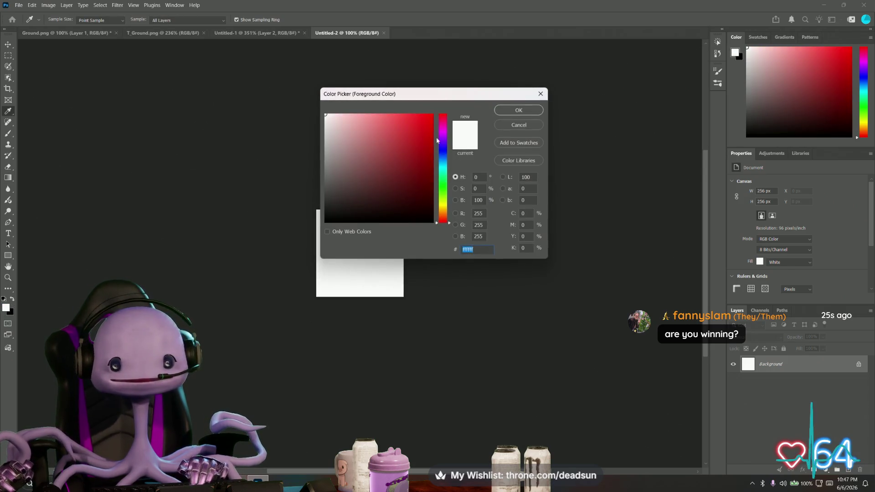
pyautogui.click(443, 170)
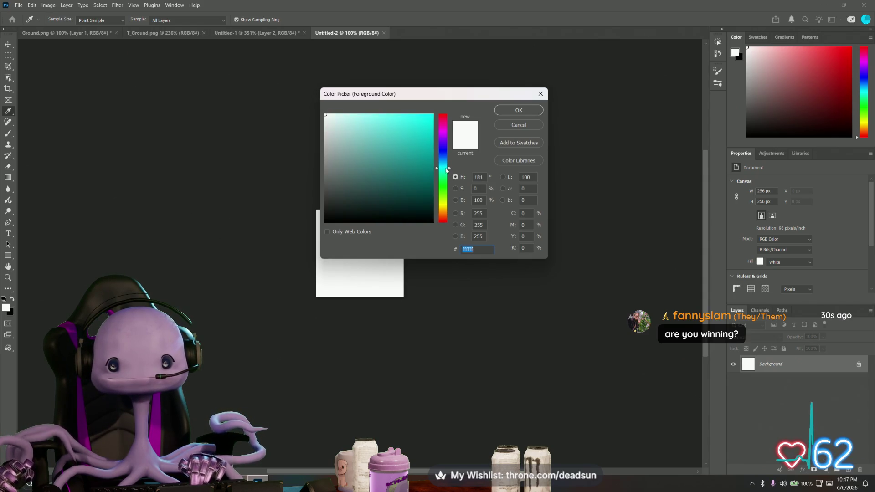
pyautogui.click(432, 115)
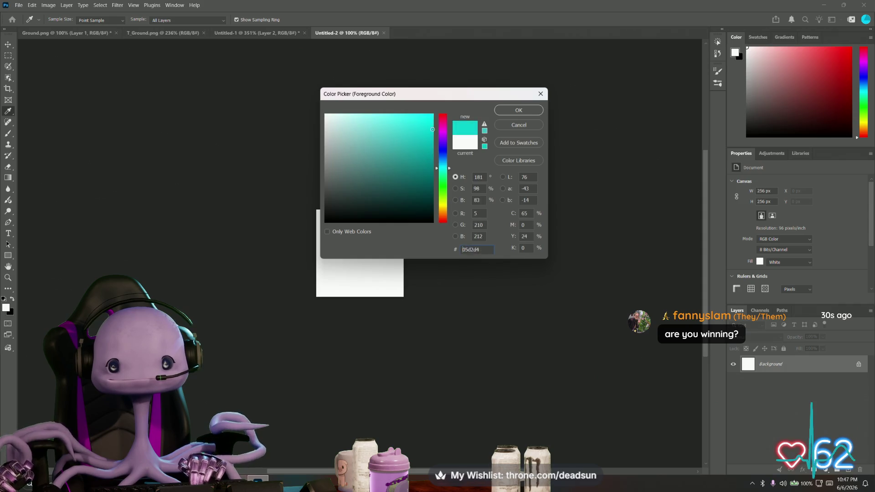
pyautogui.moveTo(444, 170)
pyautogui.mouseDown()
pyautogui.moveTo(445, 152)
pyautogui.moveTo(445, 165)
pyautogui.mouseUp()
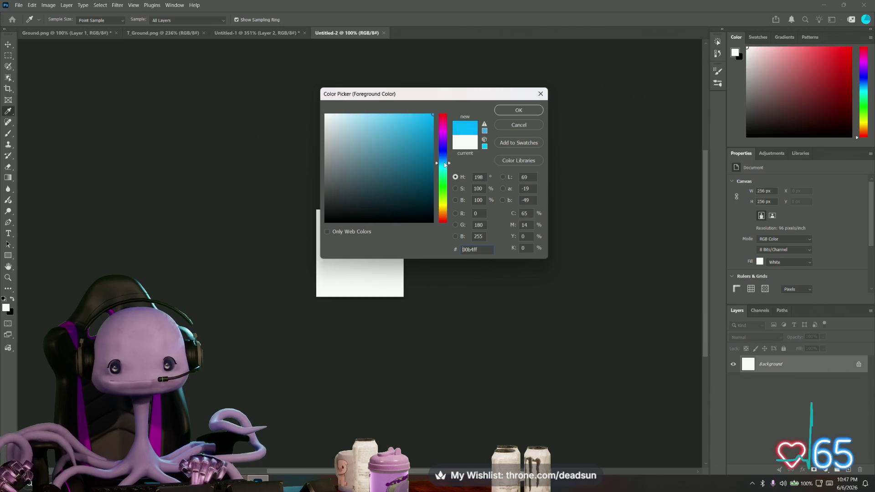
pyautogui.click(508, 111)
# Draw a vertical gradient from sky blue at the bottom to black at the top, keeping the top stop black
pyautogui.press('g')
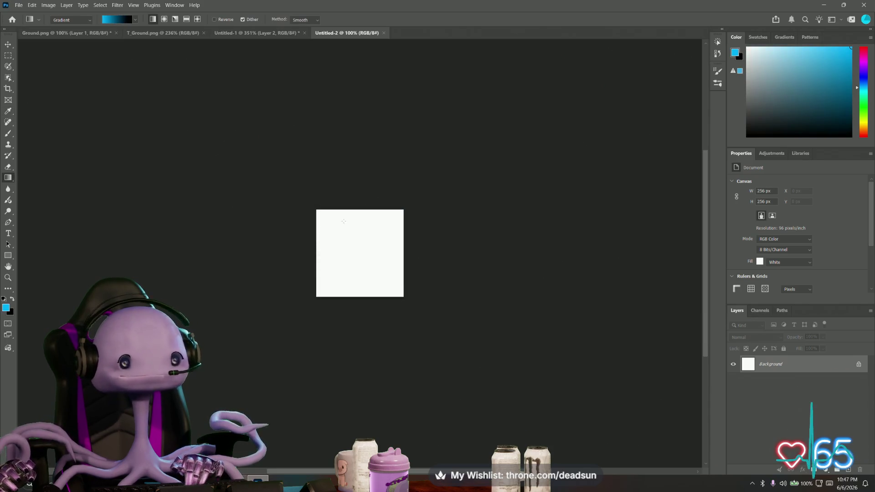
pyautogui.moveTo(359, 208)
pyautogui.mouseDown()
pyautogui.moveTo(357, 304)
pyautogui.moveTo(360, 203)
pyautogui.mouseUp()
pyautogui.hotkey('ctrl', 'z')
pyautogui.doubleClick(359, 203)
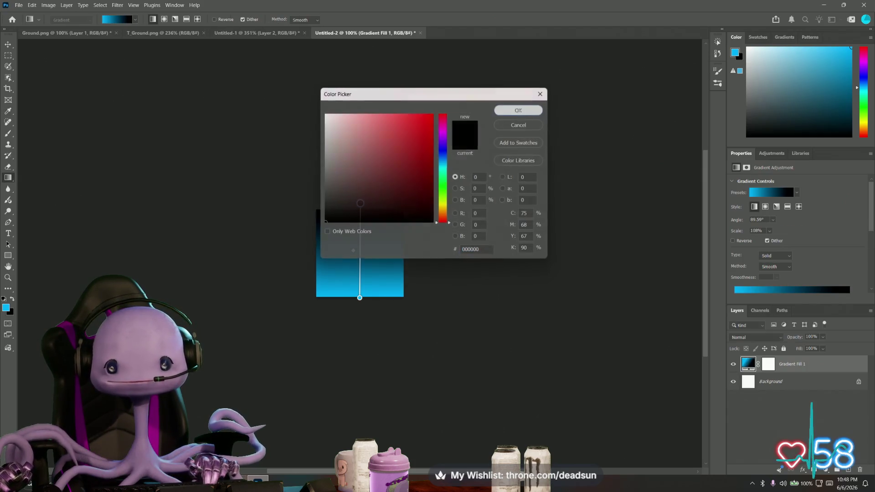
pyautogui.click(519, 110)
pyautogui.click(19, 5)
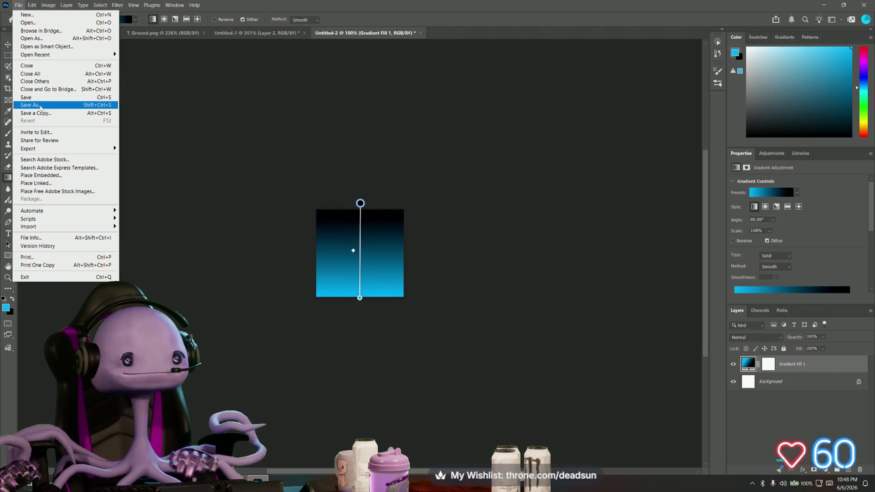
# Cancel Save As and set up a PNG Save a Copy named Sky_001 in the Textures folder
pyautogui.click(31, 104)
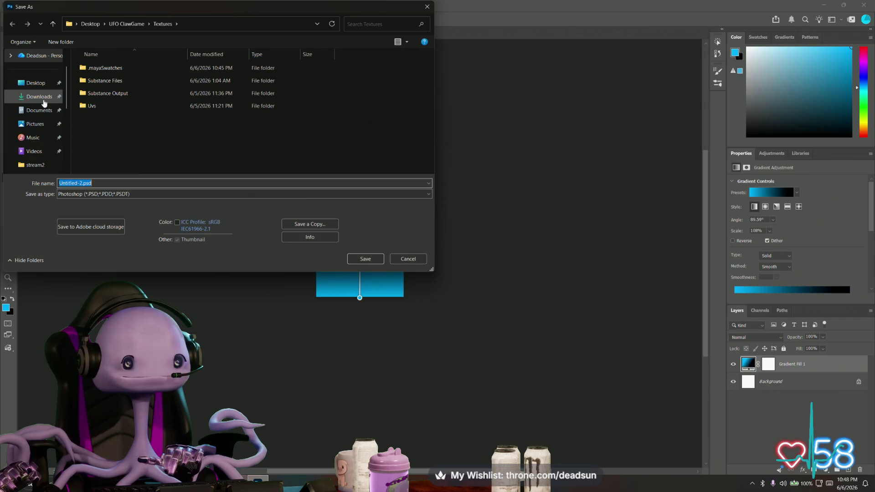
pyautogui.click(117, 195)
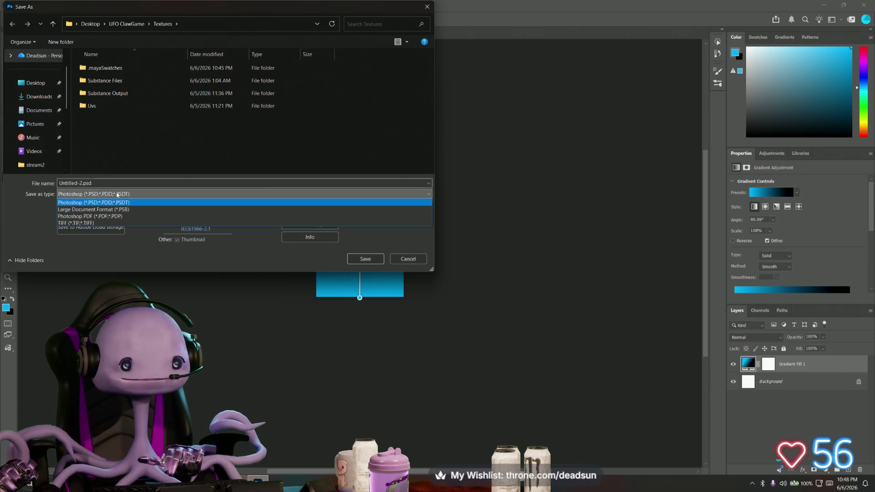
pyautogui.click(117, 199)
pyautogui.click(414, 258)
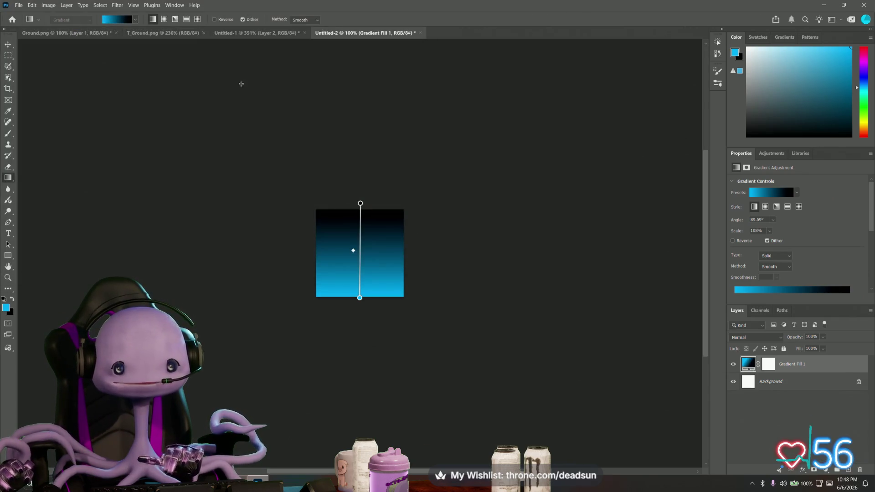
pyautogui.click(19, 6)
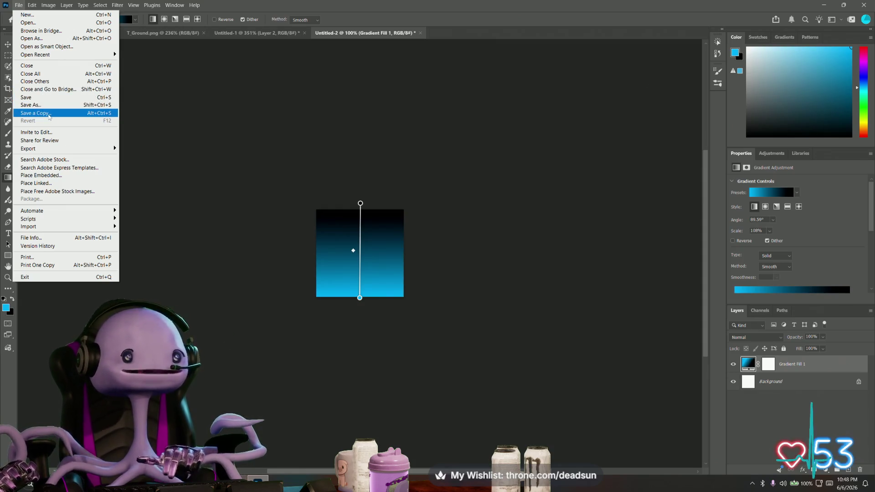
pyautogui.click(49, 114)
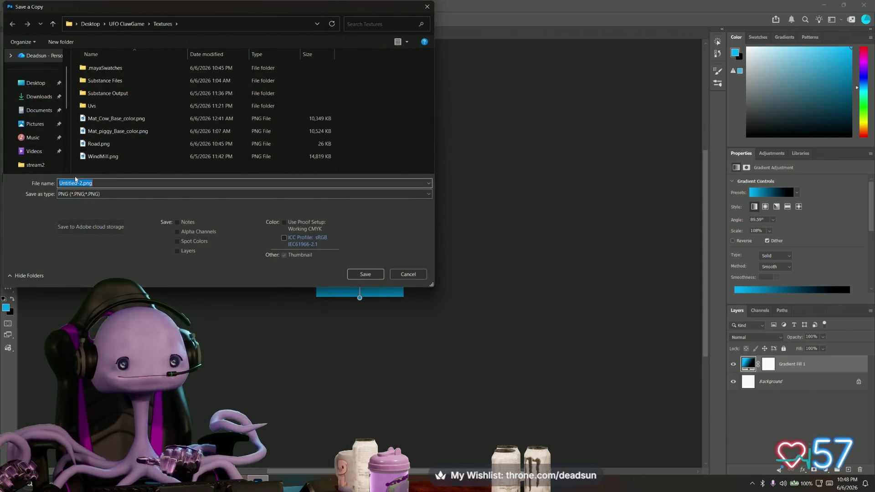
pyautogui.write('Sky')
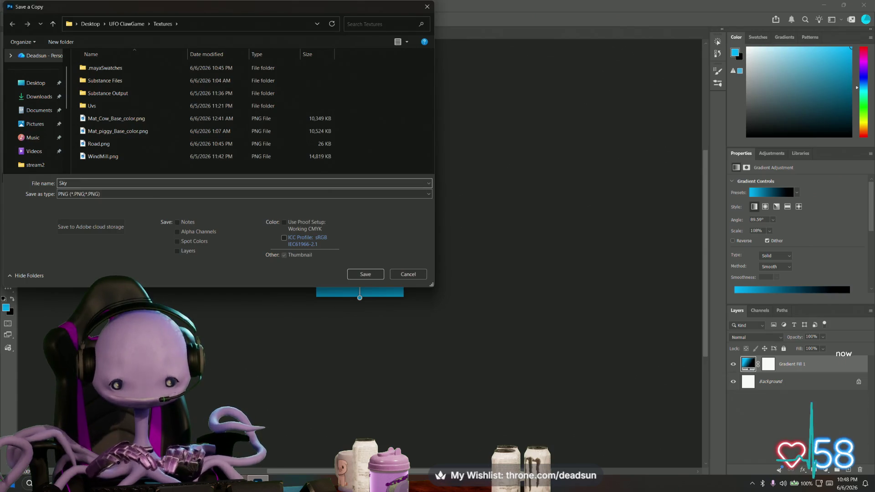
pyautogui.write('_')
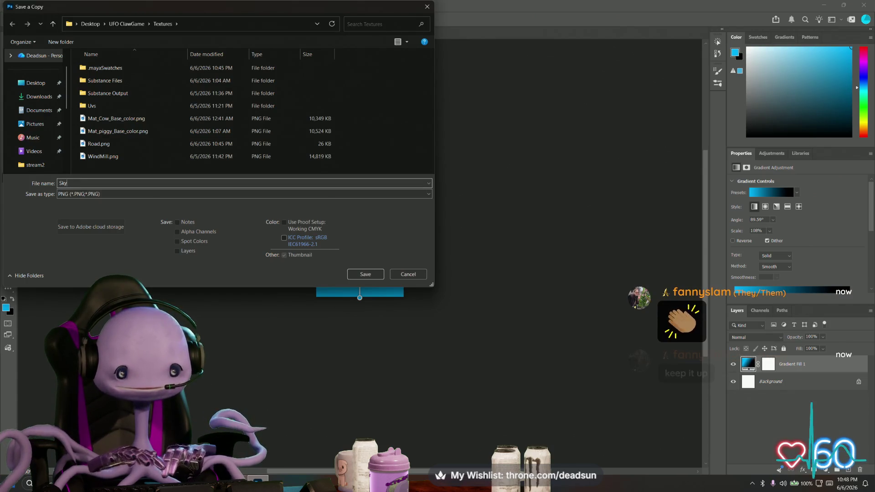
pyautogui.write('001')
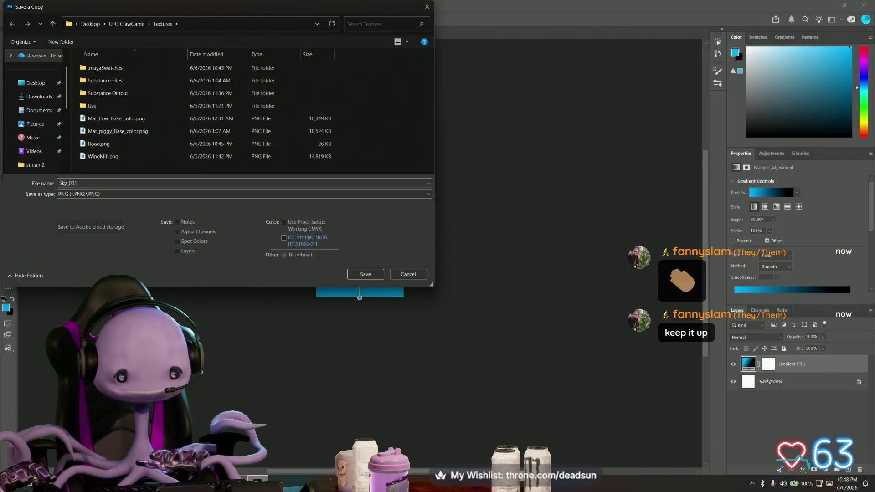
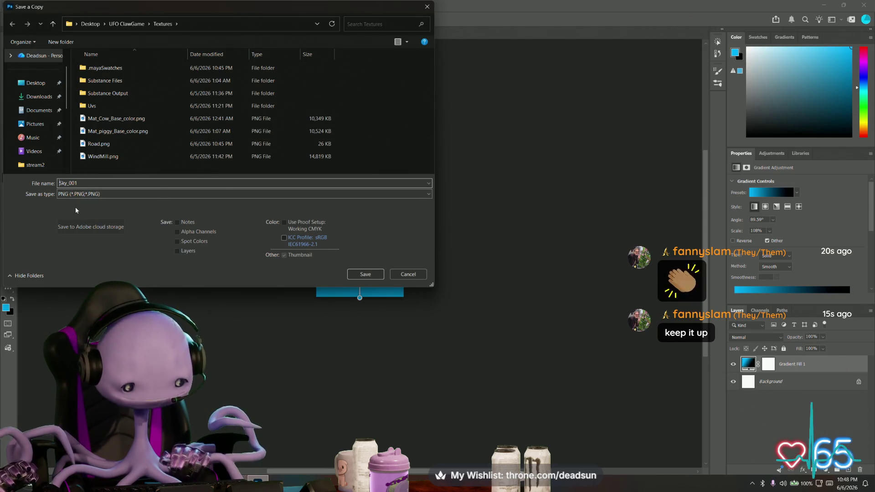
# Save the gradient as the Sky_001 PNG in Textures, then switch to the Maya farm scene
pyautogui.click(361, 275)
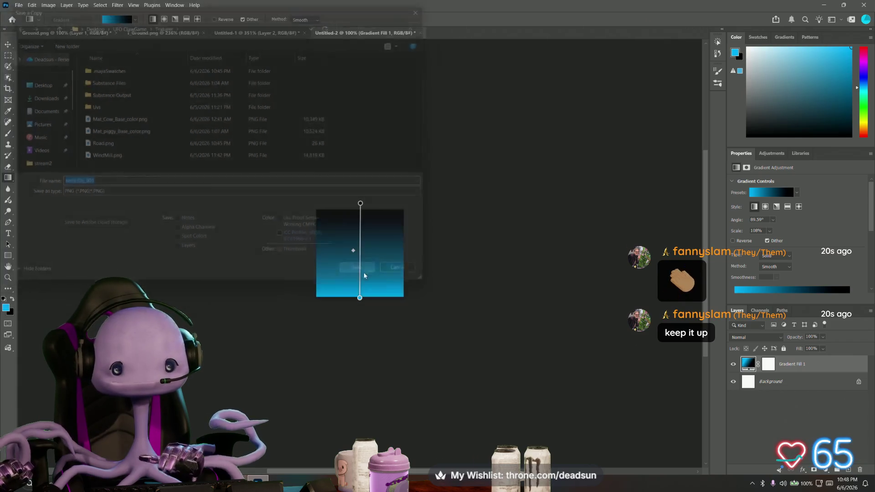
pyautogui.click(501, 146)
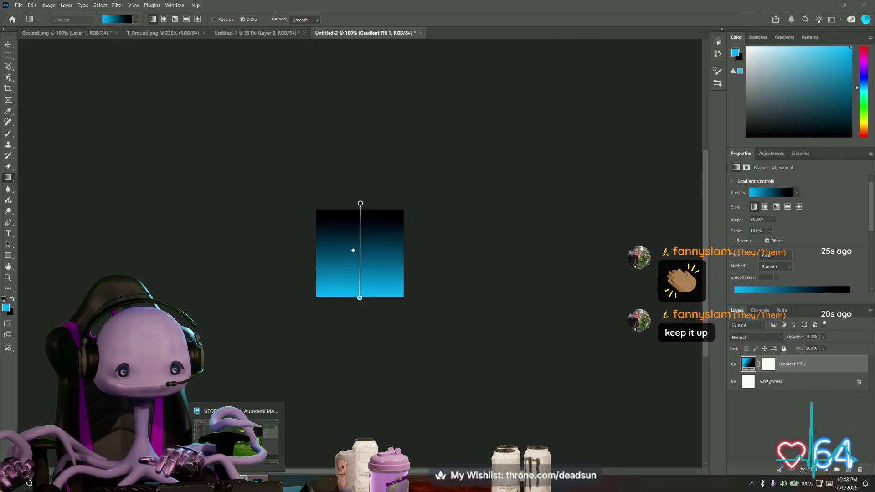
pyautogui.click(234, 435)
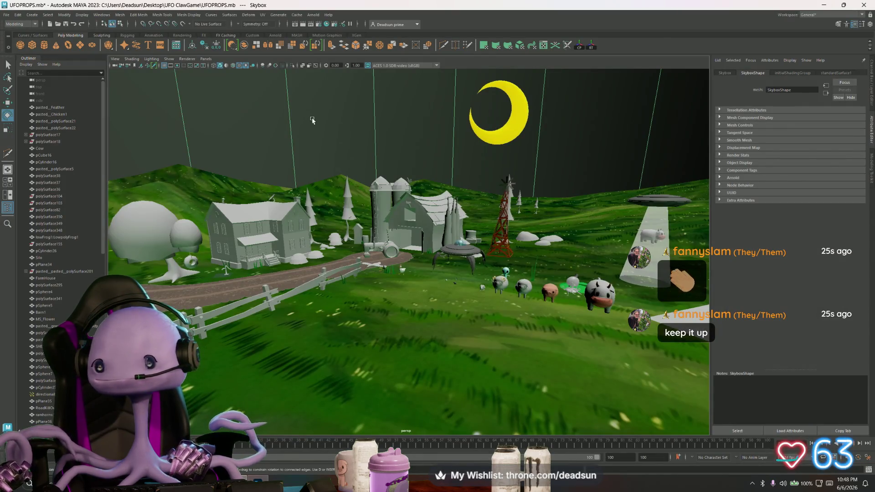
# Assign the Skybox a new Lambert material with a File texture node driving its Color
pyautogui.moveTo(315, 119)
pyautogui.mouseDown(button='right')
pyautogui.moveTo(324, 304)
pyautogui.moveTo(361, 314)
pyautogui.mouseUp(button='right')
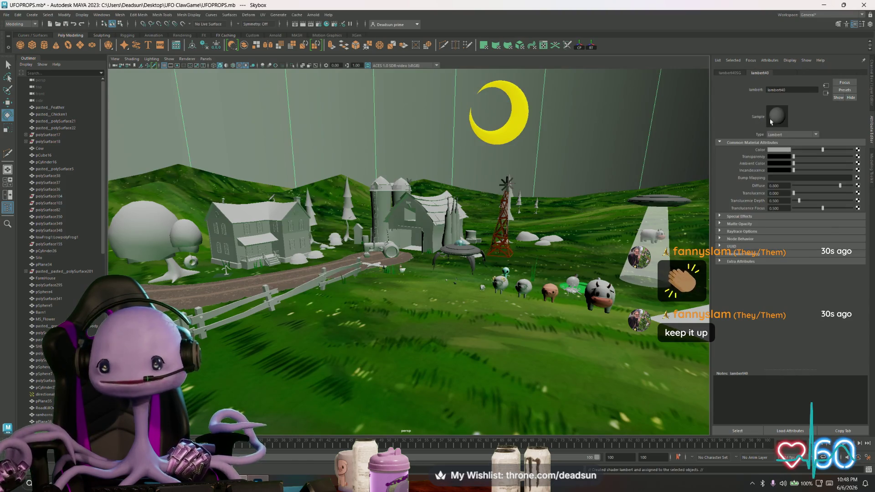
pyautogui.click(858, 152)
pyautogui.click(351, 255)
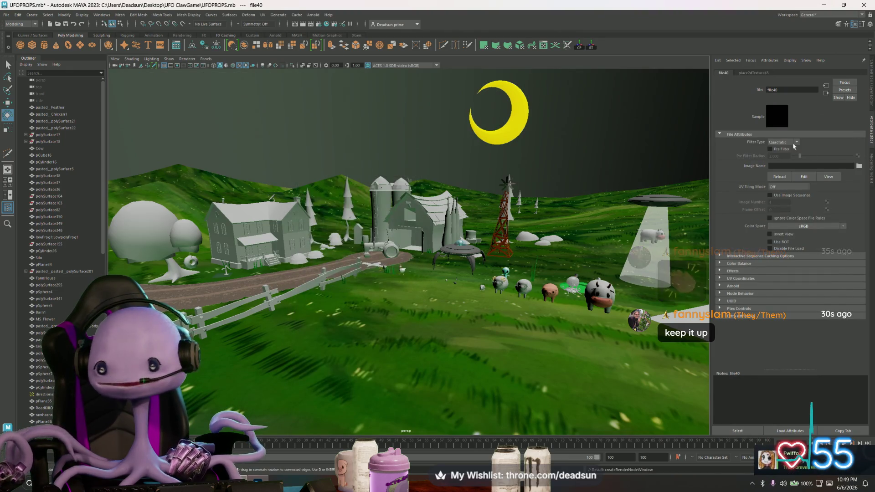
# Load tempSky_001.png from the UFO ClawGame project's Textures folder into the file node
pyautogui.click(858, 166)
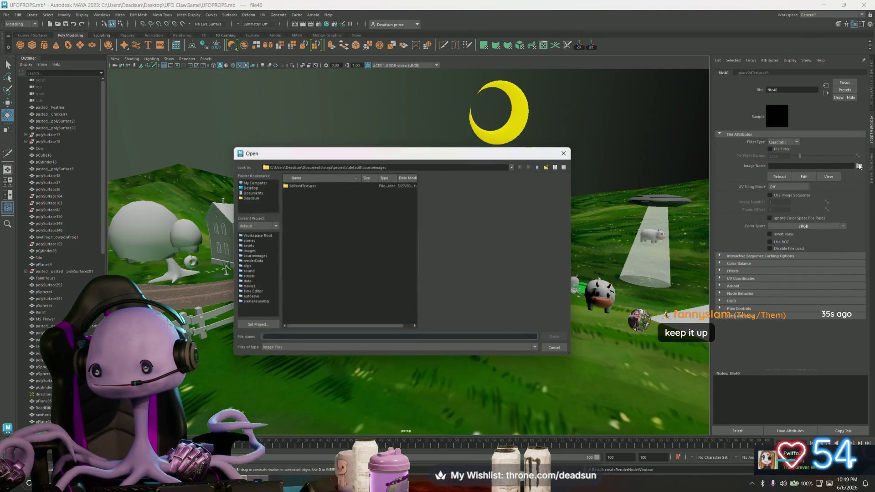
pyautogui.click(250, 187)
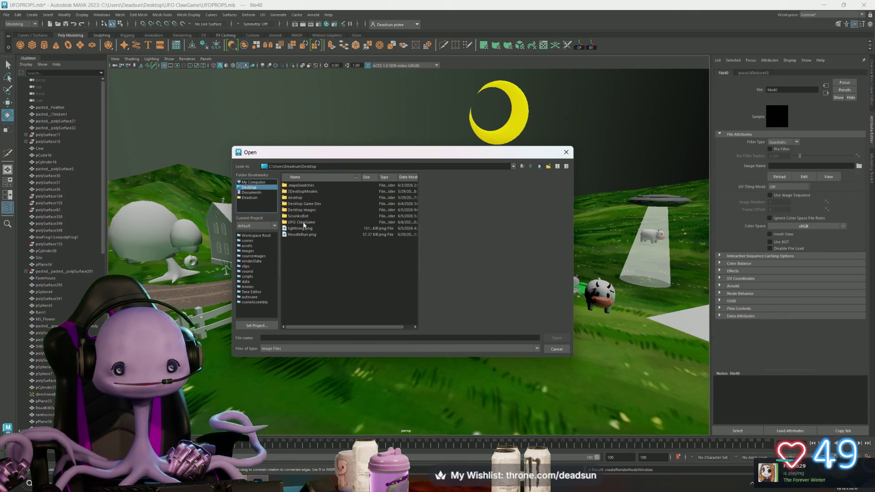
pyautogui.doubleClick(303, 222)
pyautogui.doubleClick(294, 210)
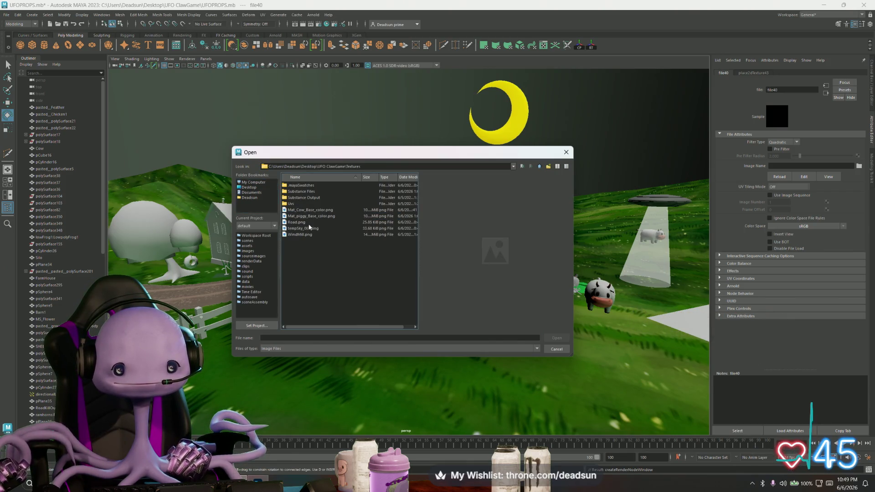
pyautogui.click(305, 235)
pyautogui.click(303, 228)
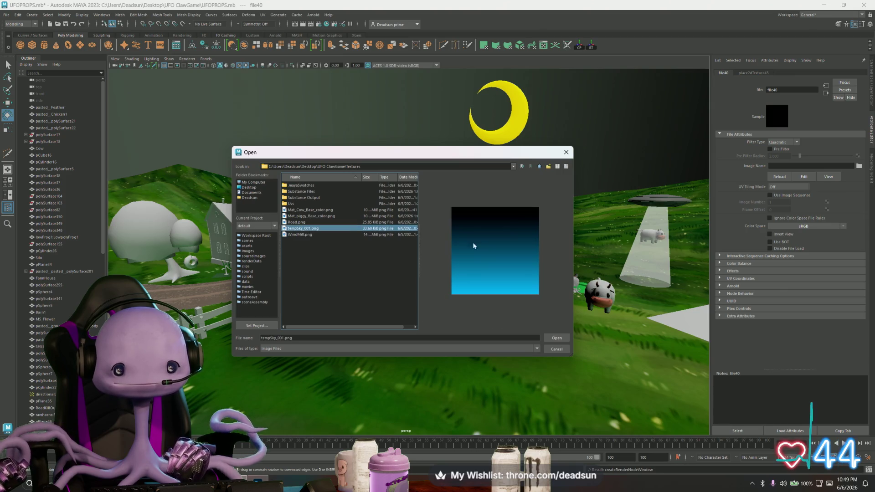
pyautogui.click(563, 341)
# Orbit and zoom the viewport to inspect the new blue sky over the farm
pyautogui.moveTo(410, 296)
pyautogui.keyDown('alt'); pyautogui.mouseDown()
pyautogui.moveTo(367, 294)
pyautogui.moveTo(408, 308)
pyautogui.moveTo(400, 319)
pyautogui.moveTo(398, 378)
pyautogui.moveTo(395, 359)
pyautogui.mouseUp(); pyautogui.keyUp('alt')
pyautogui.scroll(5, 411, 304)
pyautogui.moveTo(388, 241)
pyautogui.keyDown('alt'); pyautogui.mouseDown()
pyautogui.moveTo(392, 344)
pyautogui.moveTo(393, 254)
pyautogui.mouseUp(); pyautogui.keyUp('alt')
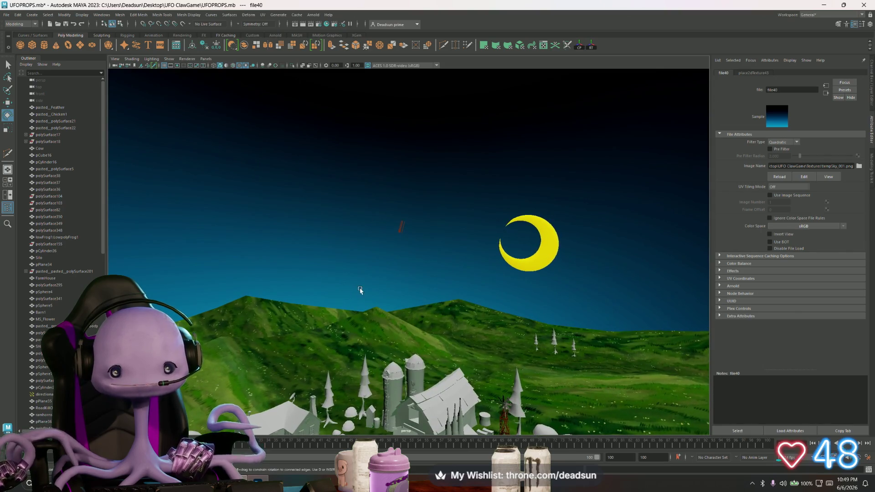
pyautogui.moveTo(359, 291)
pyautogui.keyDown('alt'); pyautogui.mouseDown()
pyautogui.moveTo(367, 322)
pyautogui.moveTo(380, 327)
pyautogui.moveTo(379, 286)
pyautogui.moveTo(384, 404)
pyautogui.moveTo(387, 289)
pyautogui.moveTo(383, 280)
pyautogui.moveTo(382, 304)
pyautogui.moveTo(378, 273)
pyautogui.moveTo(371, 310)
pyautogui.moveTo(394, 276)
pyautogui.mouseUp(); pyautogui.keyUp('alt')
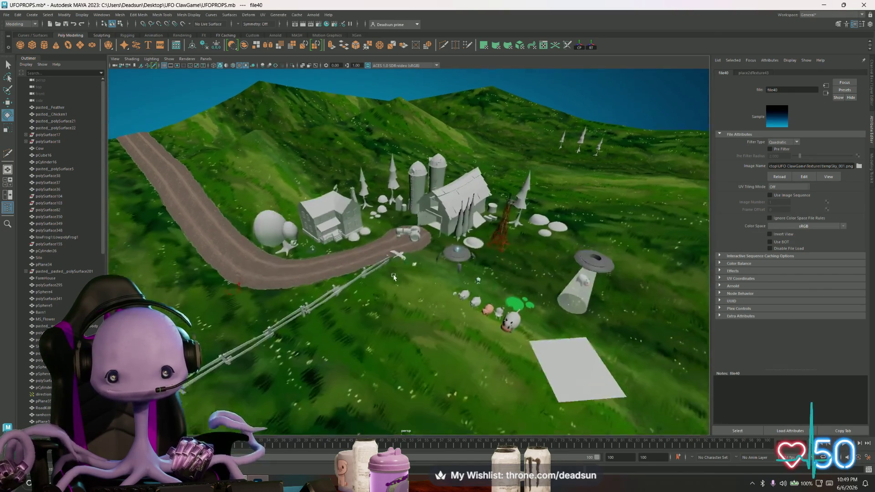
pyautogui.keyDown('alt'); pyautogui.moveTo(394, 276); pyautogui.dragTo(415, 347, button='right'); pyautogui.keyUp('alt')
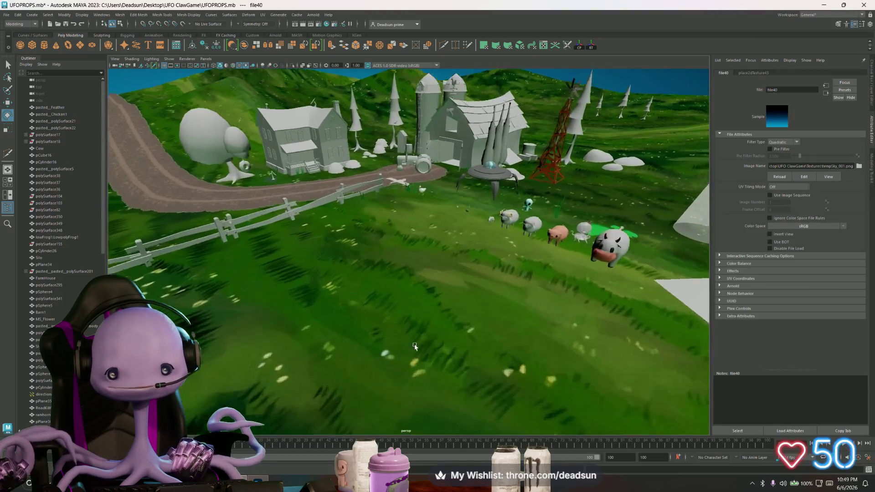
pyautogui.moveTo(415, 346)
pyautogui.keyDown('alt'); pyautogui.mouseDown()
pyautogui.moveTo(369, 272)
pyautogui.moveTo(359, 301)
pyautogui.mouseUp(); pyautogui.keyUp('alt')
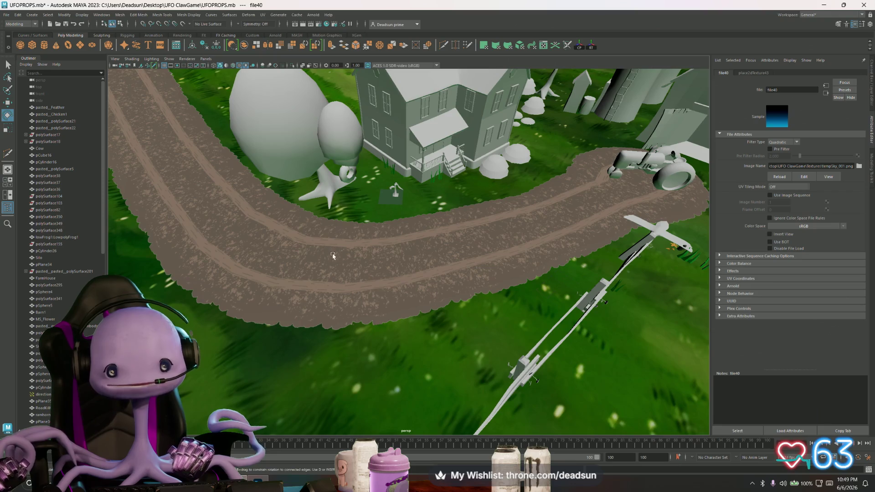
# Undo the stray gradient change and close Untitled-2 without saving
pyautogui.hotkey('alt', 'Tab')
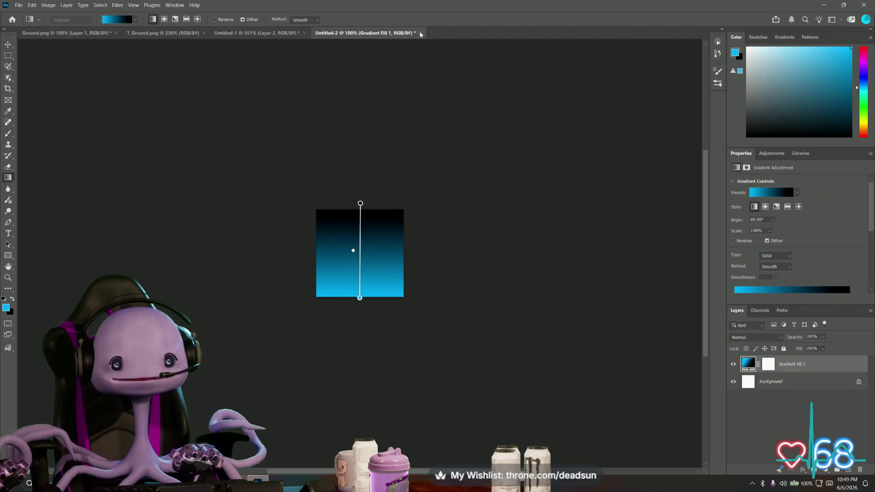
pyautogui.moveTo(398, 118); pyautogui.dragTo(398, 116)
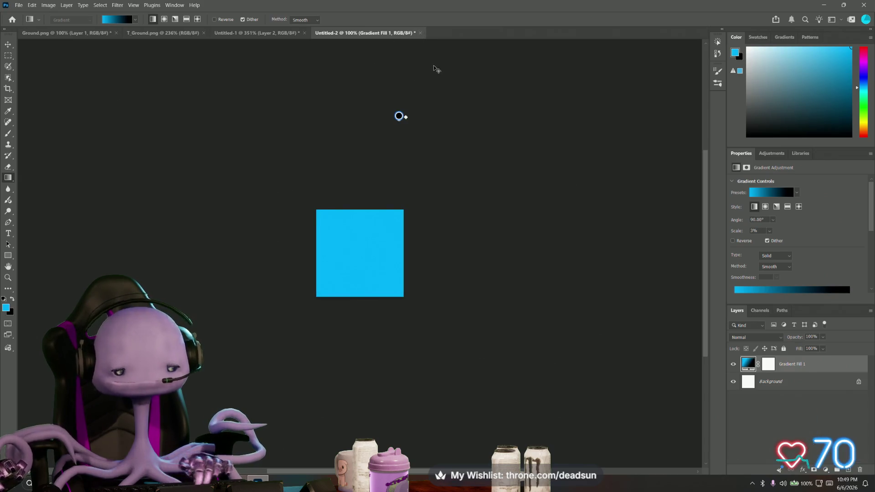
pyautogui.hotkey('ctrl', 'z')
pyautogui.click(420, 33)
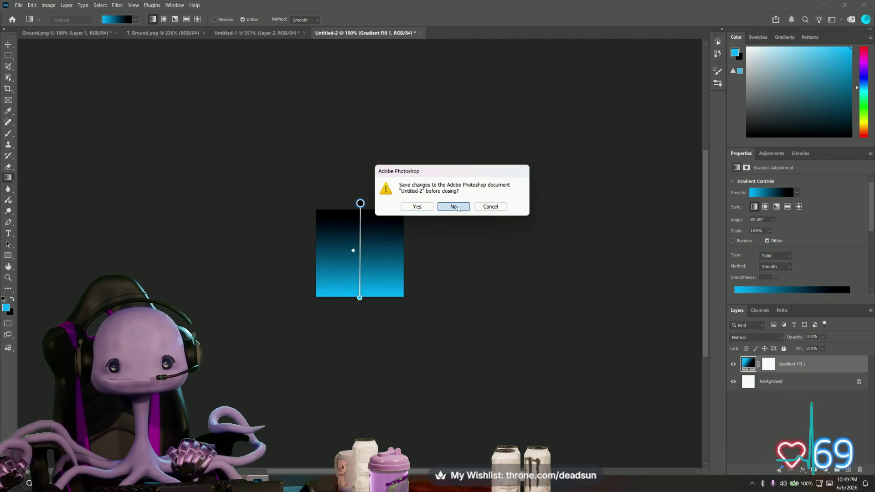
pyautogui.click(453, 206)
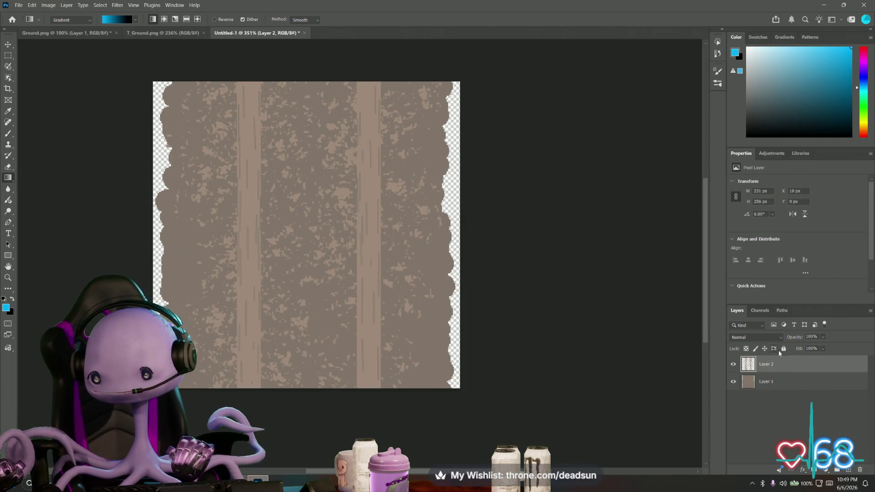
# Keep Layer 2 in Normal blending and open its Layer Style settings
pyautogui.click(758, 336)
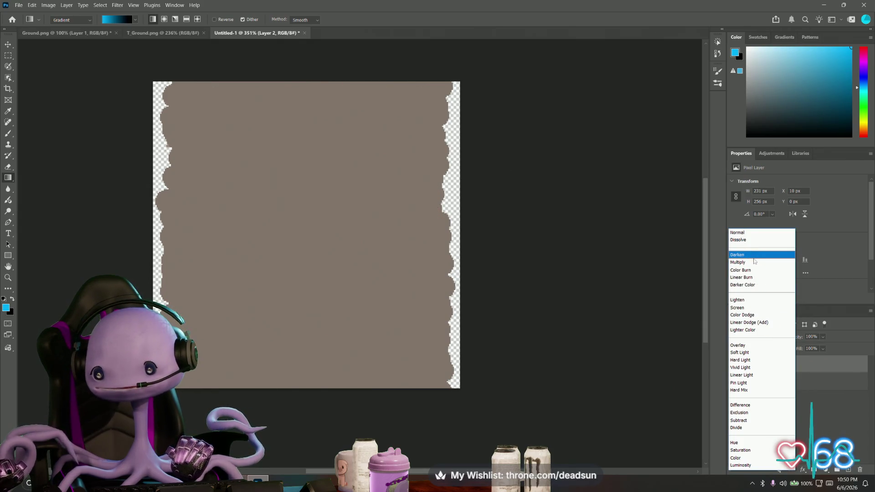
pyautogui.click(737, 232)
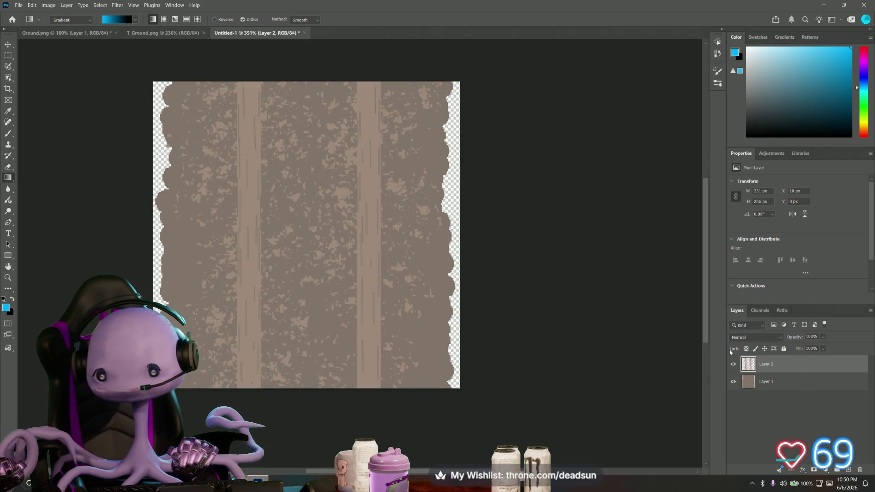
pyautogui.doubleClick(783, 367)
# Enable Layer 2's Drop Shadow with 4 px distance, 3% spread and 17 px size, then switch to Discord
pyautogui.click(278, 250)
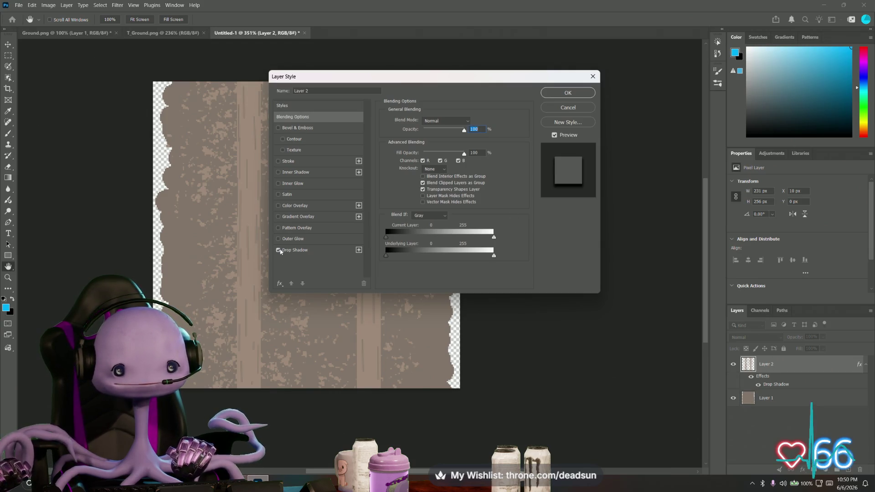
pyautogui.click(289, 250)
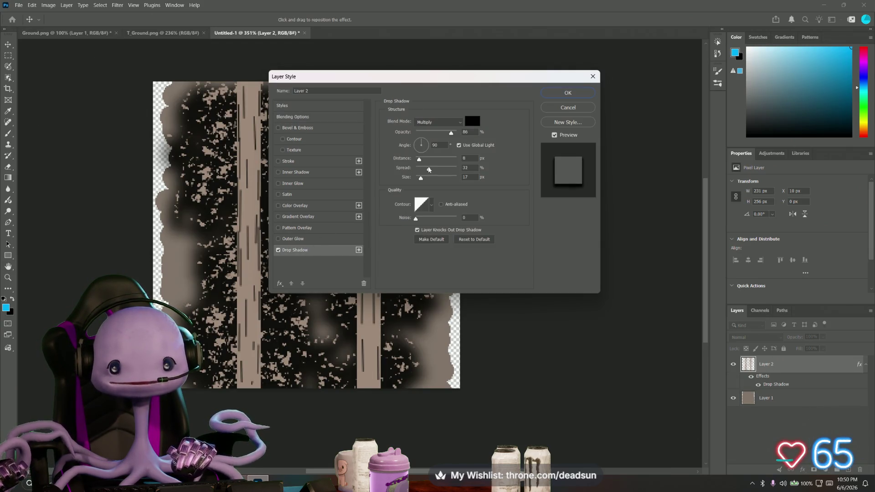
pyautogui.moveTo(428, 170)
pyautogui.mouseDown()
pyautogui.moveTo(417, 171)
pyautogui.moveTo(417, 160)
pyautogui.mouseUp()
pyautogui.click(417, 160)
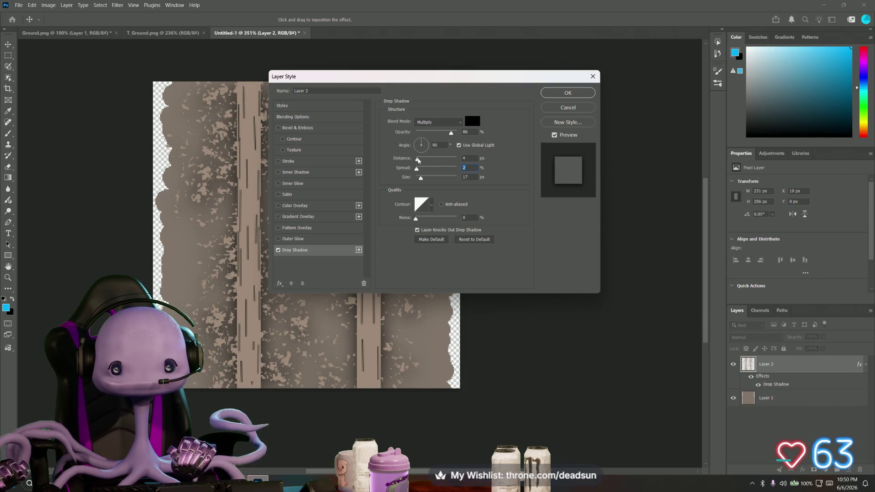
pyautogui.press('Tab')
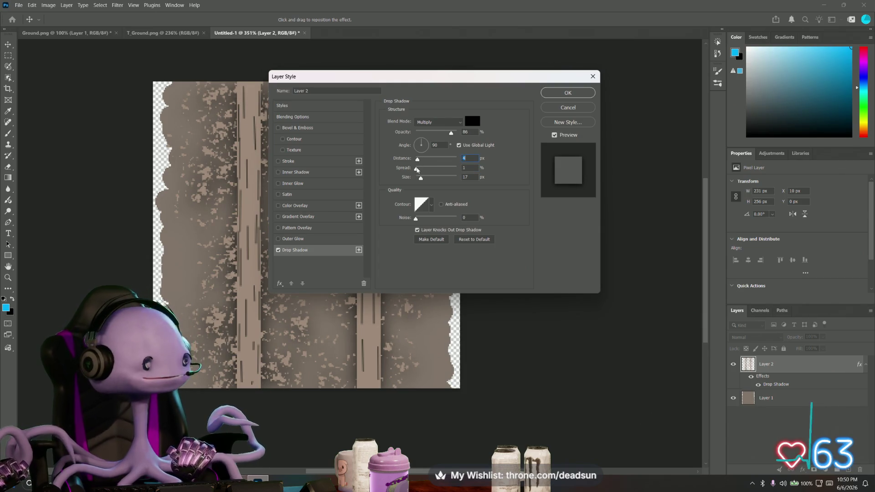
pyautogui.press('Up')
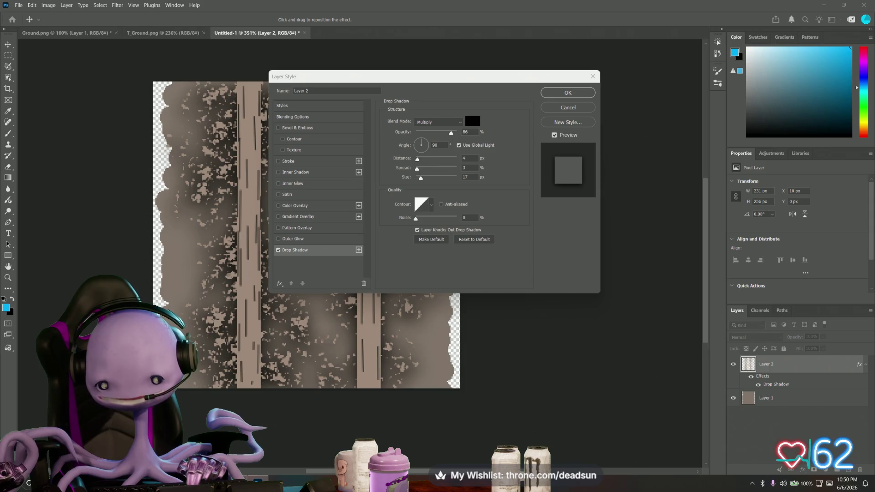
pyautogui.hotkey('alt', 'Tab')
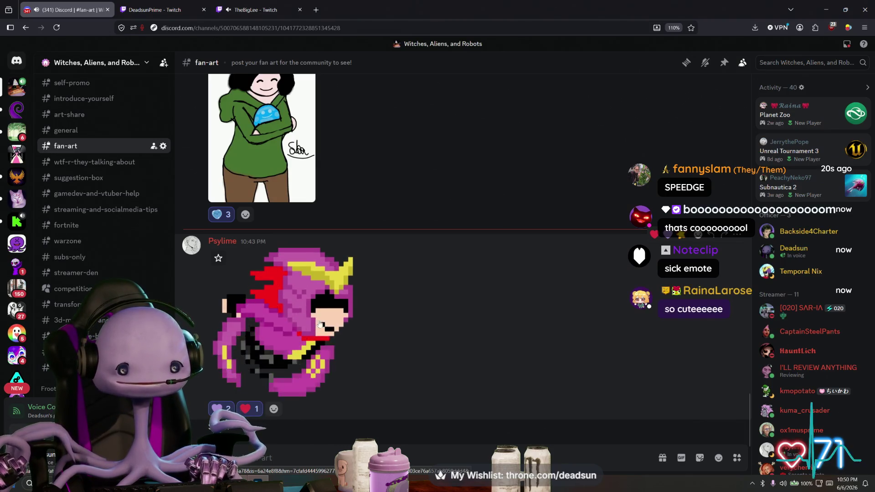
# Leave Discord's #fan-art channel and return to Photoshop's Layer Style dialog
pyautogui.hotkey('alt', 'Tab')
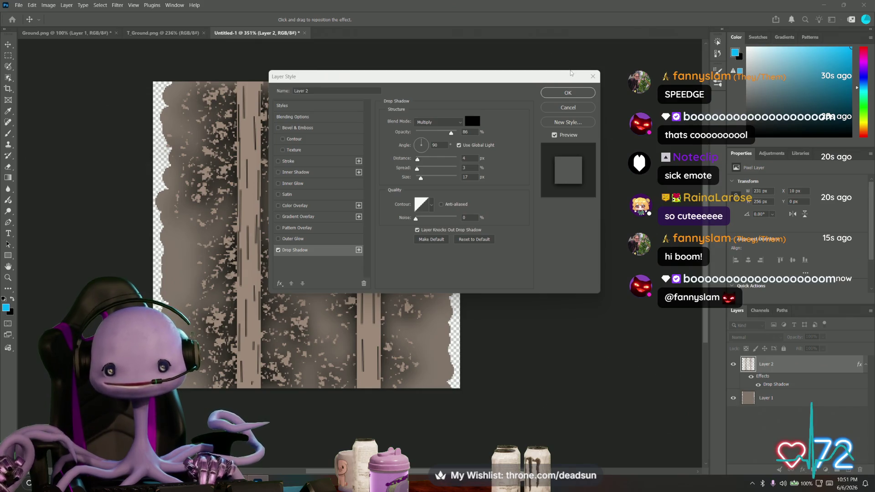
# Replace the drop shadow with an Outer Glow coloured dark olive 5b593c
pyautogui.click(278, 251)
pyautogui.click(279, 250)
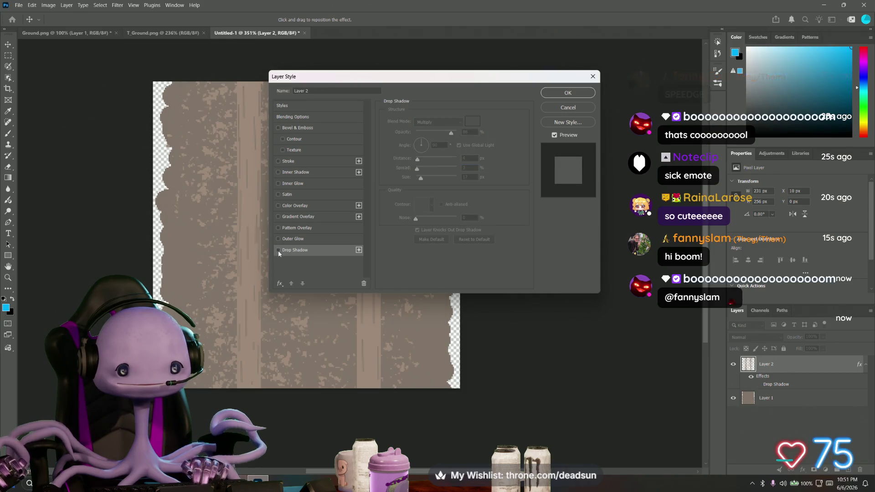
pyautogui.click(278, 238)
pyautogui.click(299, 240)
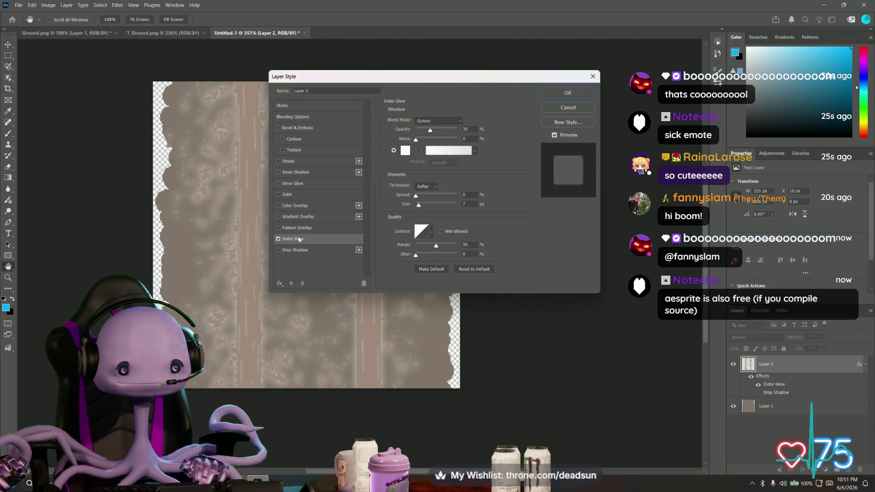
pyautogui.click(404, 159)
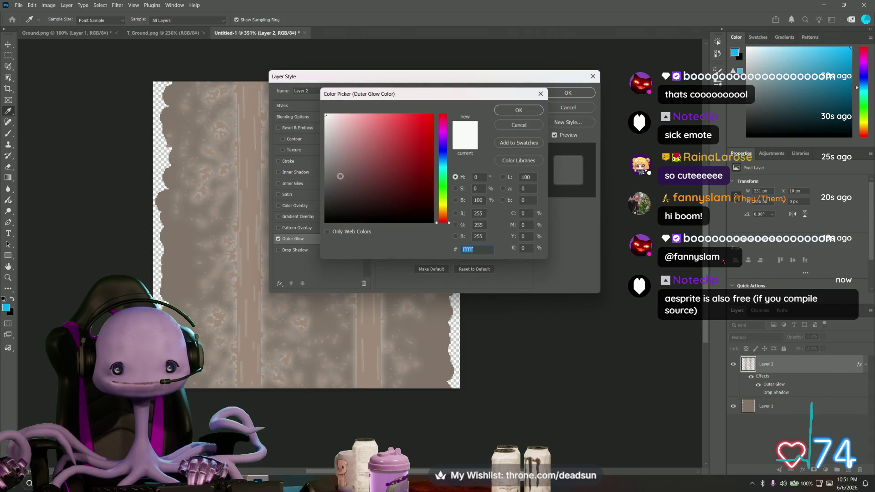
pyautogui.moveTo(340, 176)
pyautogui.mouseDown()
pyautogui.moveTo(336, 186)
pyautogui.moveTo(332, 172)
pyautogui.moveTo(334, 205)
pyautogui.moveTo(348, 213)
pyautogui.mouseUp()
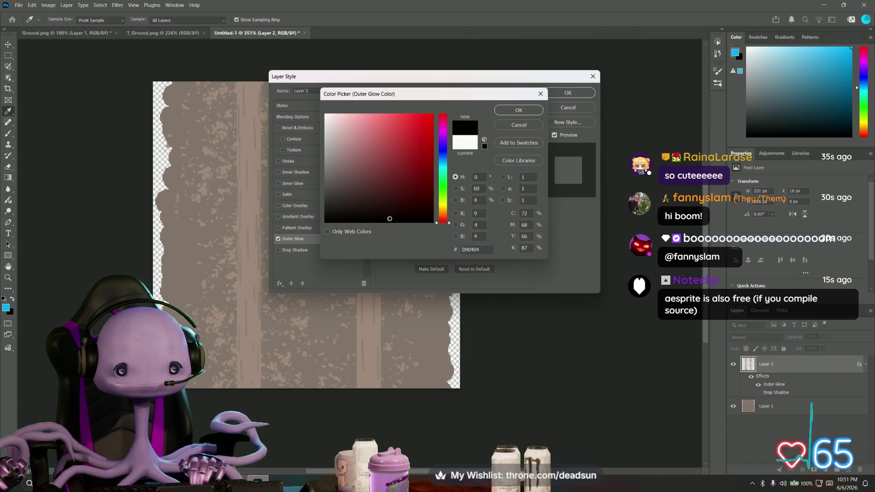
pyautogui.moveTo(406, 203)
pyautogui.mouseDown()
pyautogui.moveTo(347, 203)
pyautogui.moveTo(337, 193)
pyautogui.moveTo(355, 159)
pyautogui.moveTo(337, 192)
pyautogui.mouseUp()
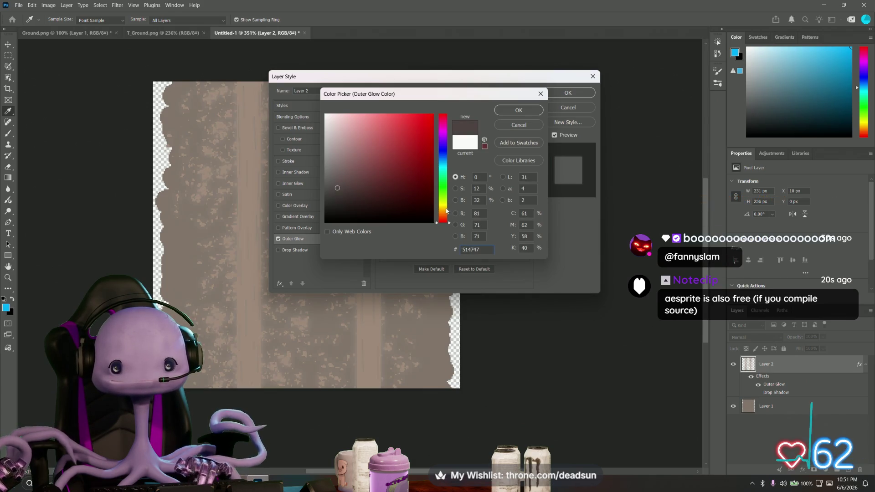
pyautogui.moveTo(448, 212)
pyautogui.mouseDown()
pyautogui.moveTo(355, 173)
pyautogui.moveTo(362, 183)
pyautogui.mouseUp()
pyautogui.click(399, 198)
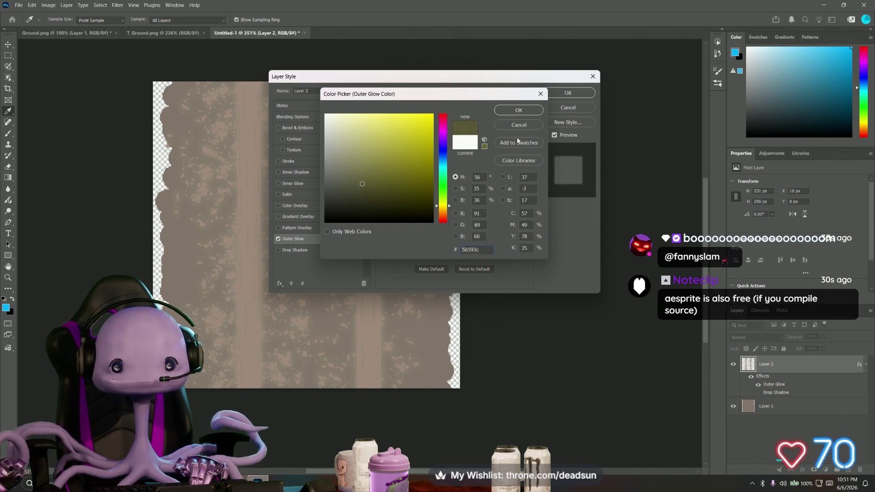
pyautogui.click(513, 111)
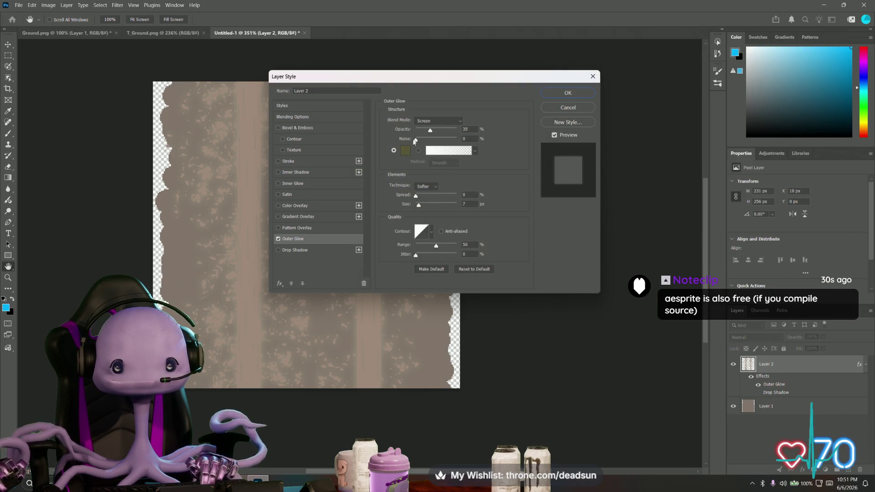
# Give the outer glow 67% noise, 3% spread and 2 px size, and apply the style
pyautogui.moveTo(414, 140)
pyautogui.mouseDown()
pyautogui.moveTo(445, 140)
pyautogui.moveTo(442, 132)
pyautogui.mouseUp()
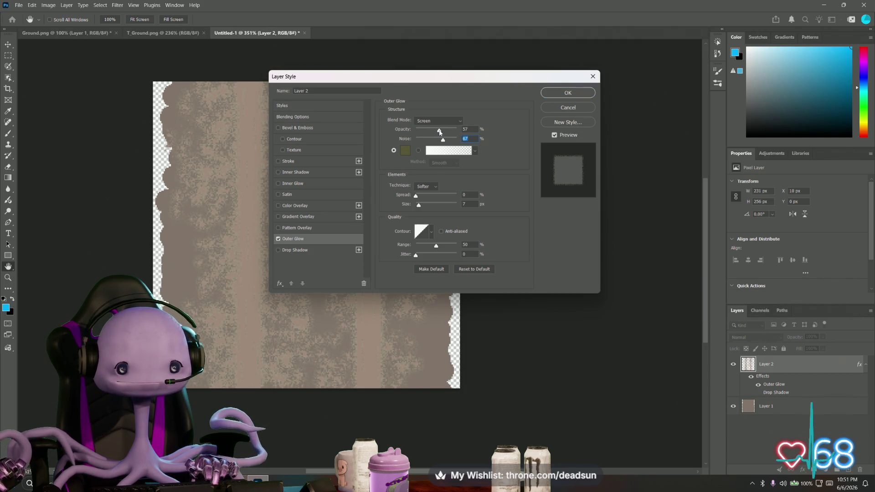
pyautogui.click(440, 132)
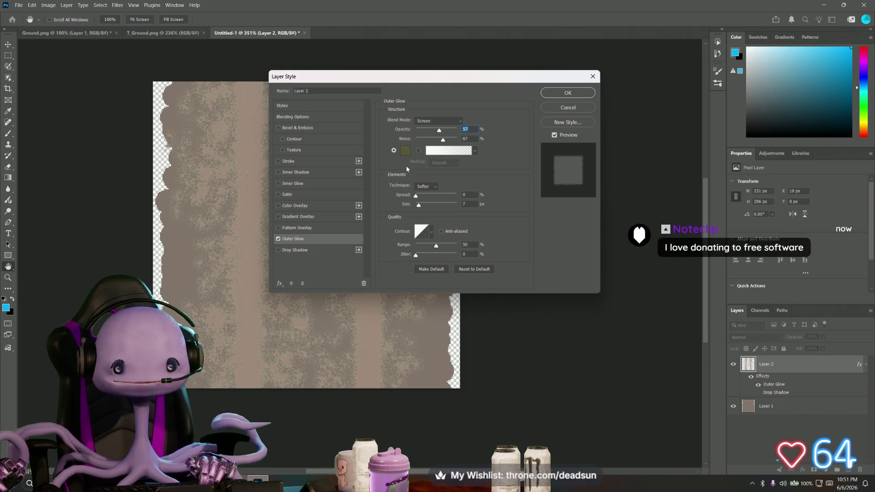
pyautogui.moveTo(417, 197); pyautogui.dragTo(418, 195)
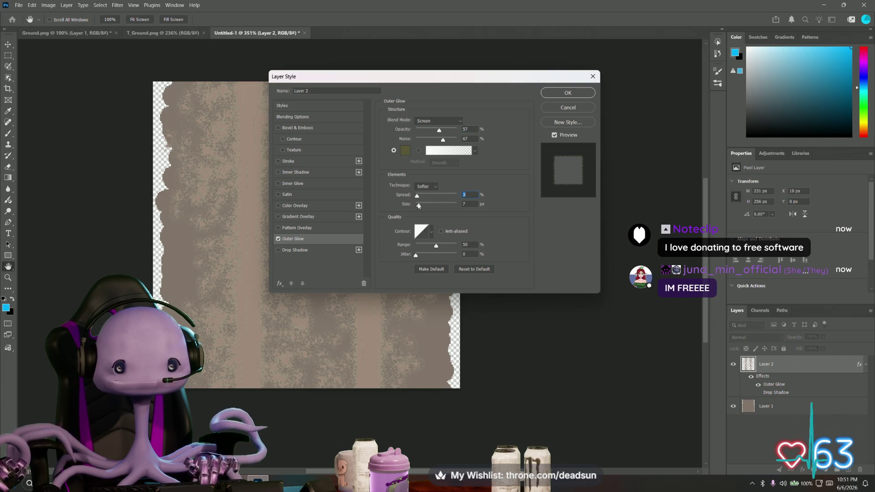
pyautogui.moveTo(417, 206); pyautogui.dragTo(417, 206)
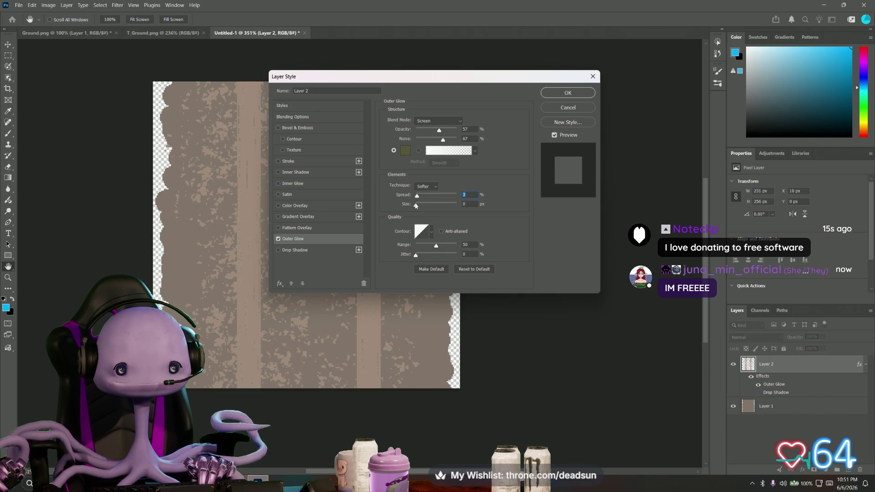
pyautogui.moveTo(416, 206); pyautogui.dragTo(417, 205)
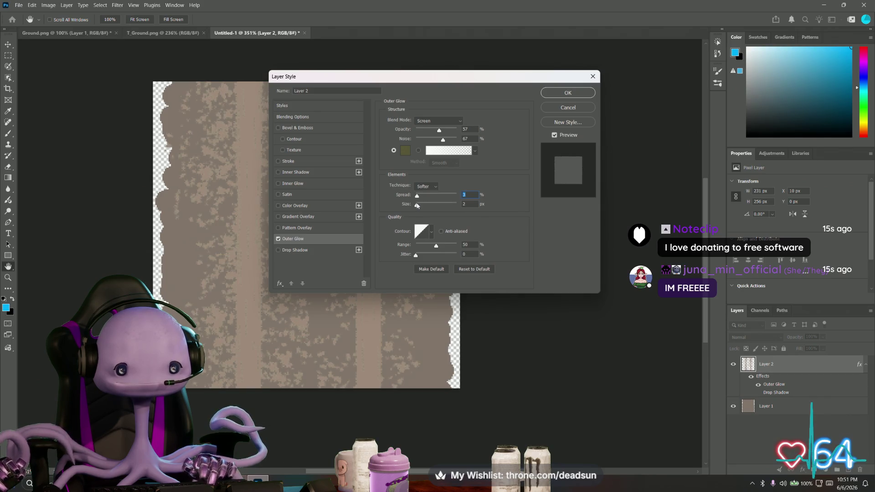
pyautogui.click(567, 93)
pyautogui.press('g')
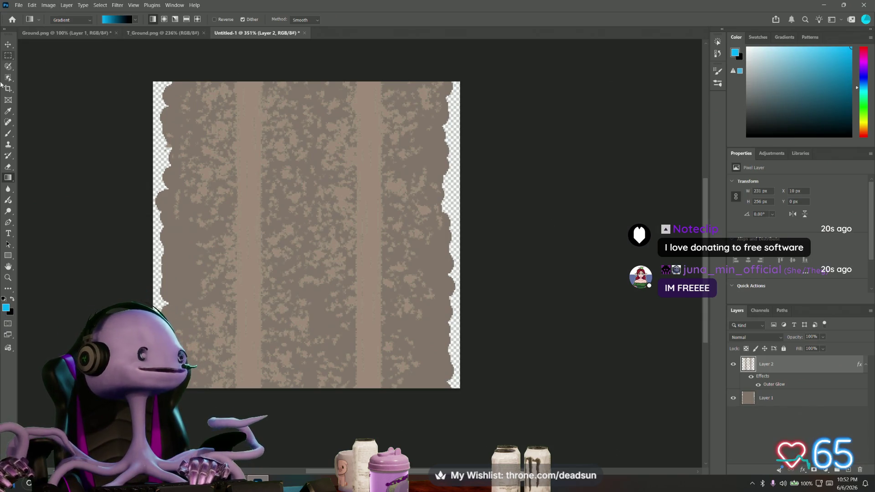
# Save a PNG copy replacing Road.png in the Textures folder, abandoning the Photoshop-format Save As
pyautogui.click(19, 5)
pyautogui.click(34, 104)
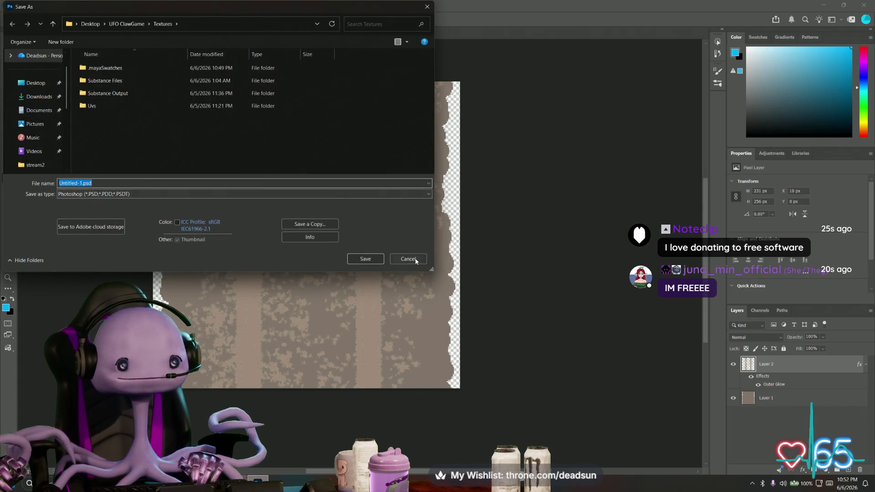
pyautogui.click(415, 259)
pyautogui.click(19, 5)
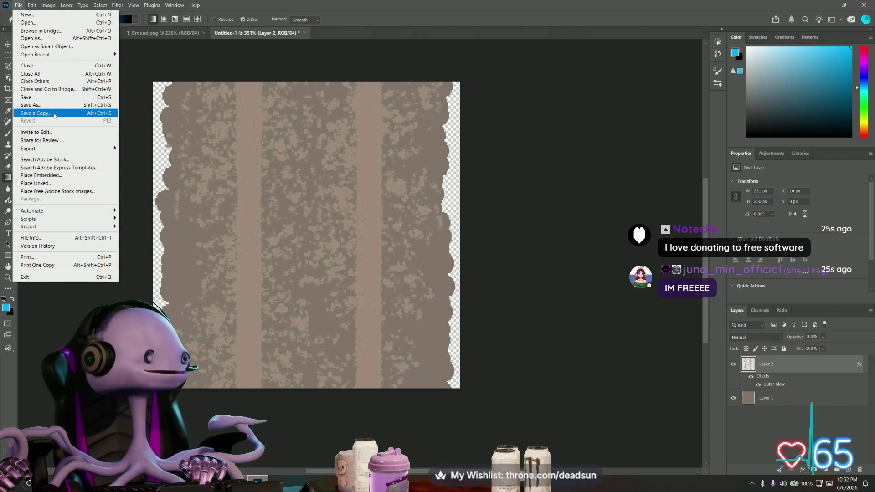
pyautogui.click(54, 114)
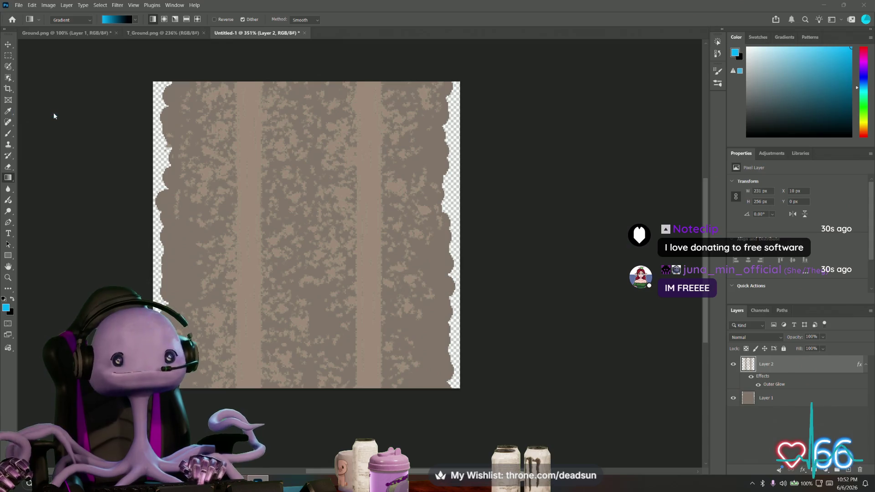
pyautogui.click(404, 75)
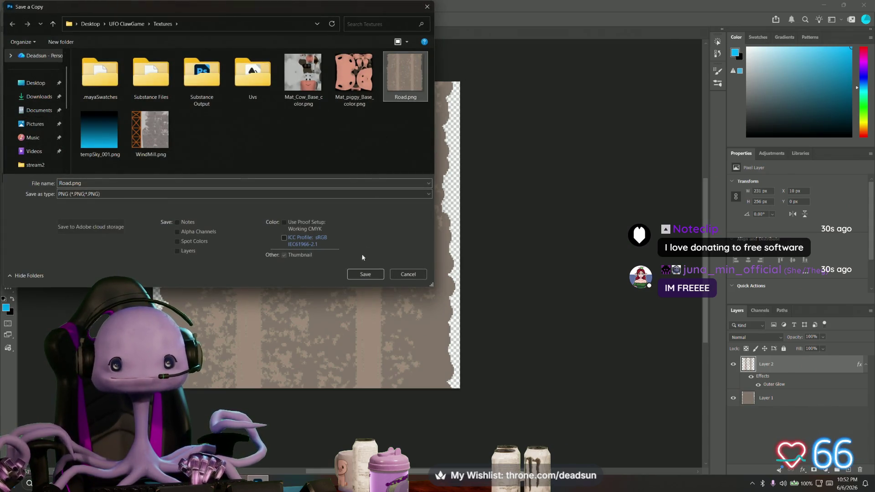
pyautogui.click(360, 274)
pyautogui.click(456, 242)
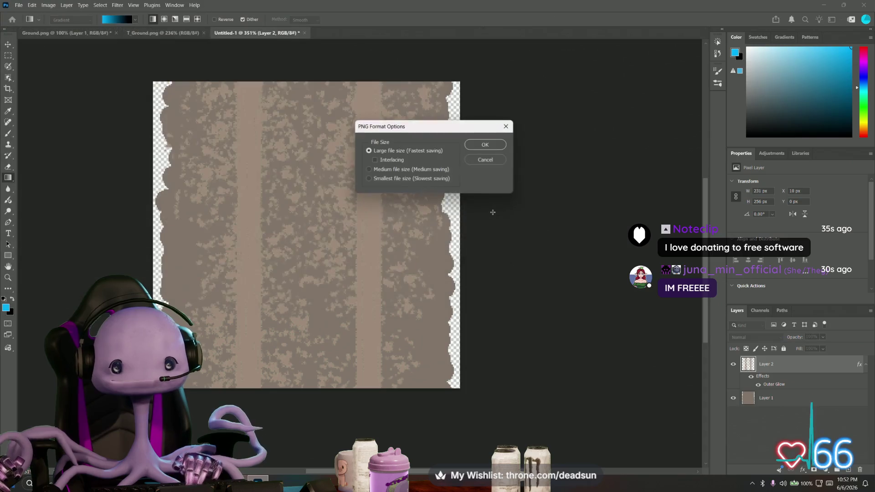
pyautogui.click(481, 141)
pyautogui.hotkey('alt', 'Tab')
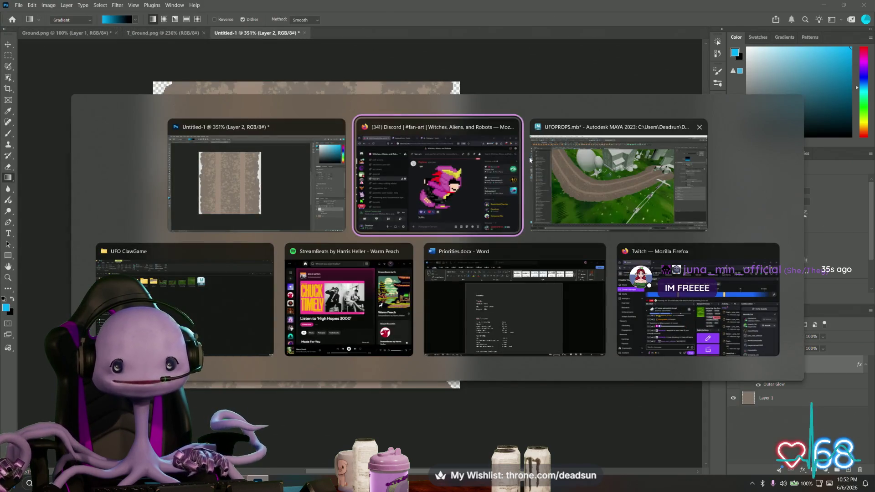
# Reload the road's file texture in Maya's Attribute Editor, then go back to Photoshop
pyautogui.click(529, 157)
pyautogui.scroll(5, 331, 322)
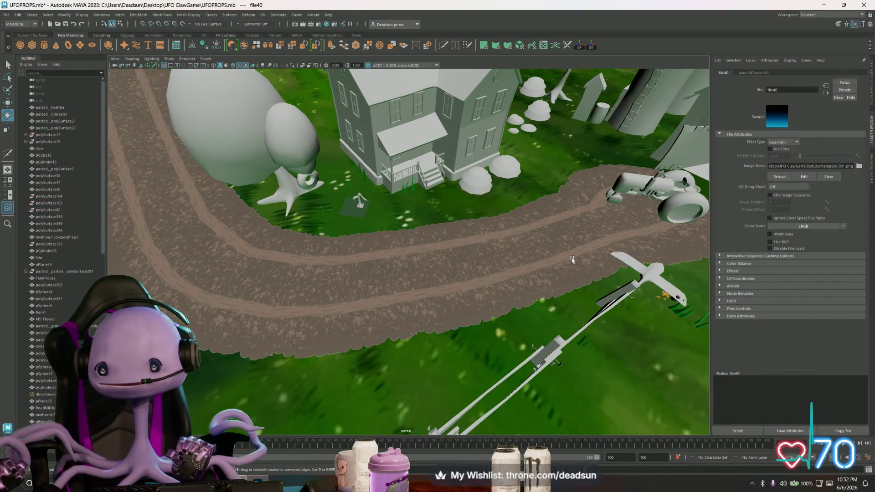
pyautogui.click(778, 177)
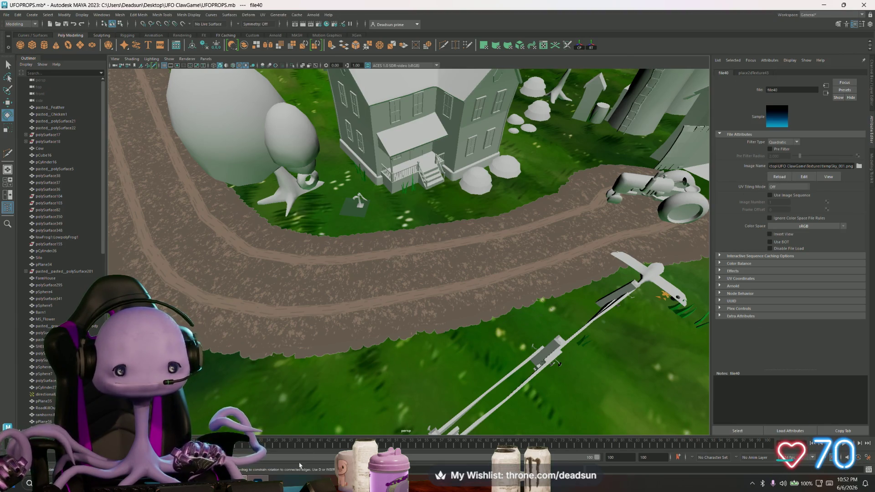
pyautogui.click(257, 481)
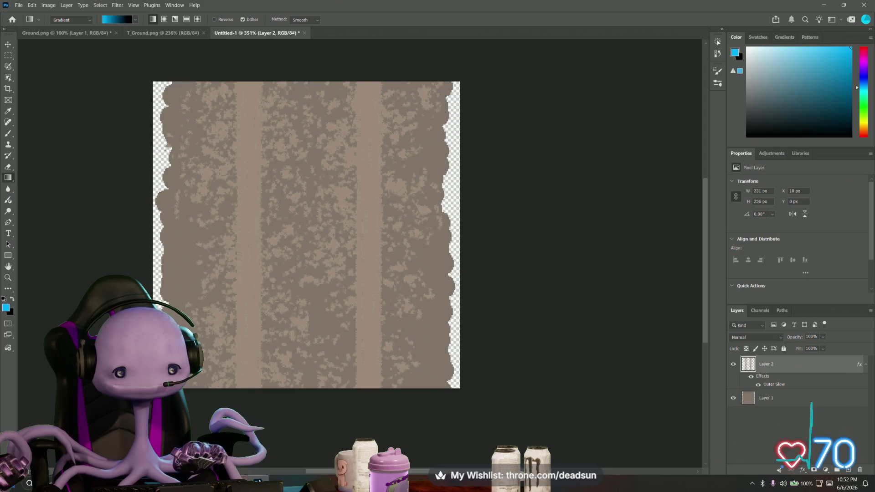
# Check the Save As file formats twice, cancelling both times without saving
pyautogui.click(19, 5)
pyautogui.click(32, 97)
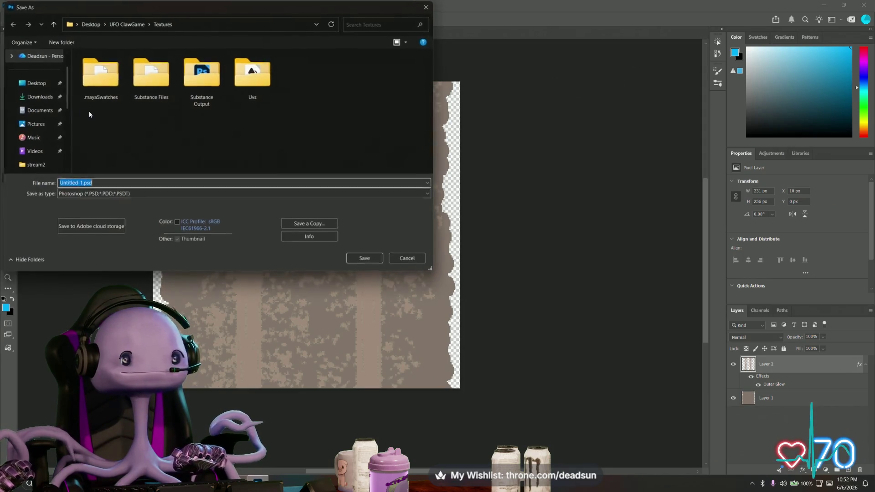
pyautogui.click(89, 195)
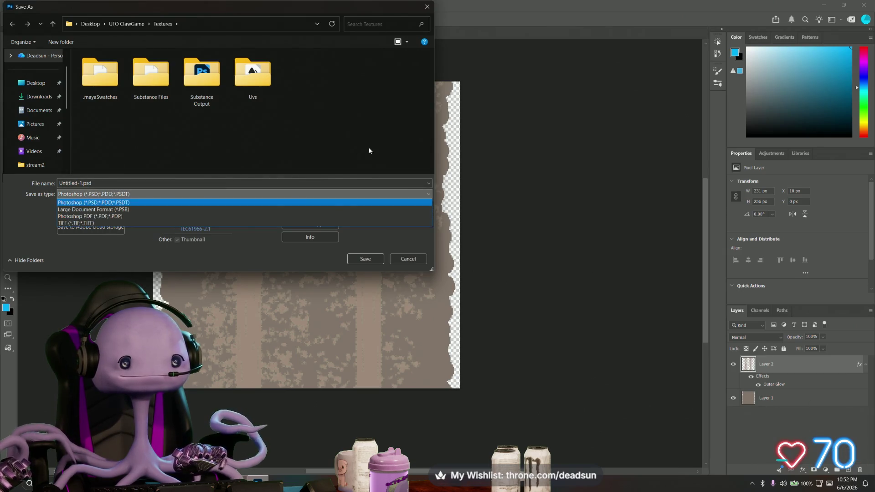
pyautogui.press('Escape')
pyautogui.click(405, 259)
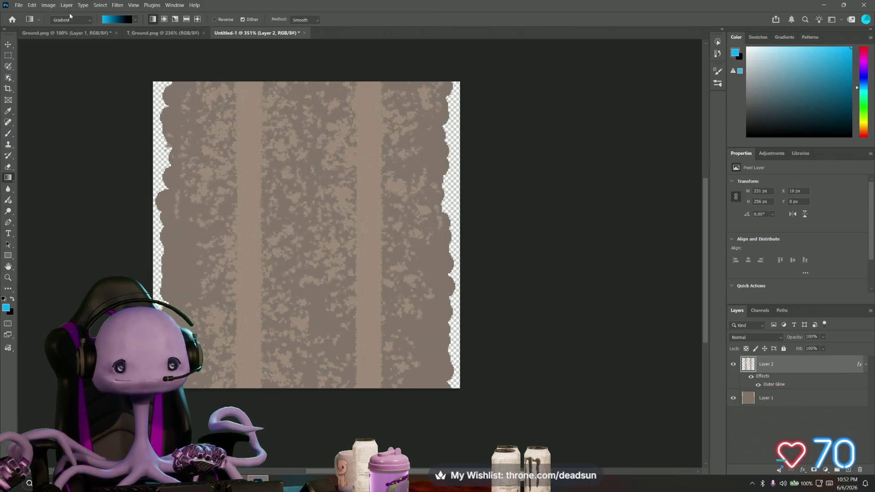
pyautogui.click(17, 5)
pyautogui.click(36, 97)
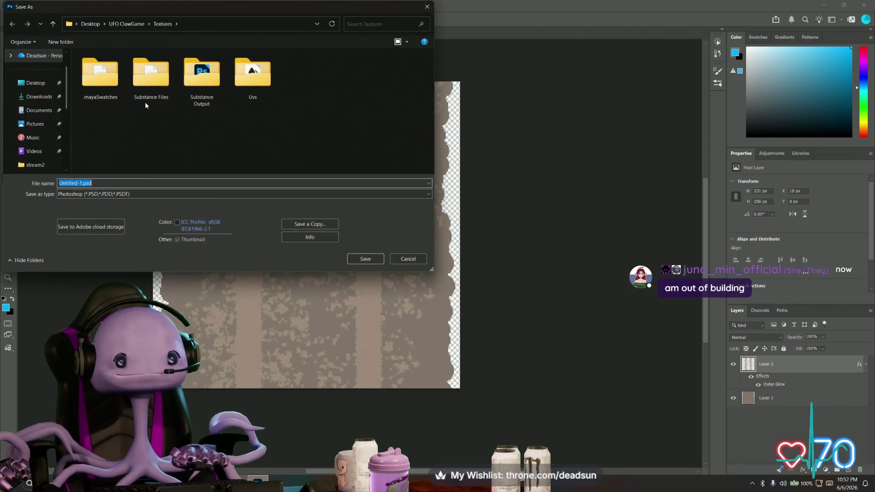
pyautogui.click(211, 194)
pyautogui.click(211, 203)
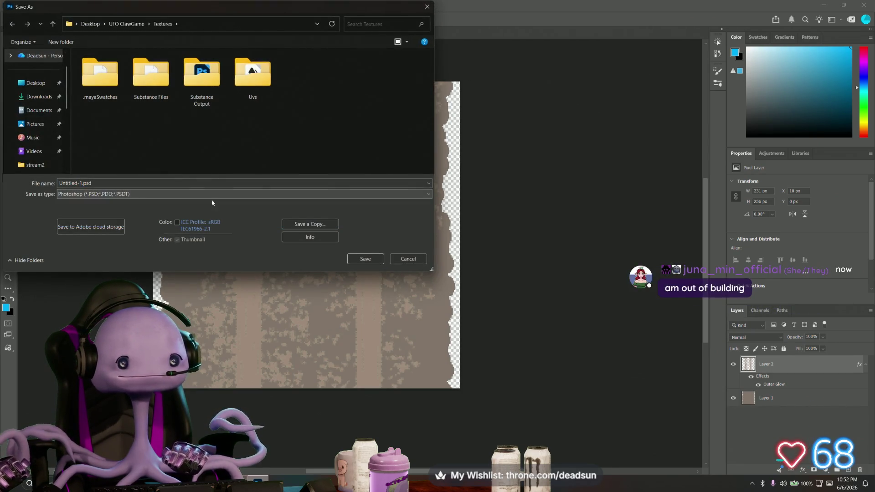
pyautogui.click(410, 259)
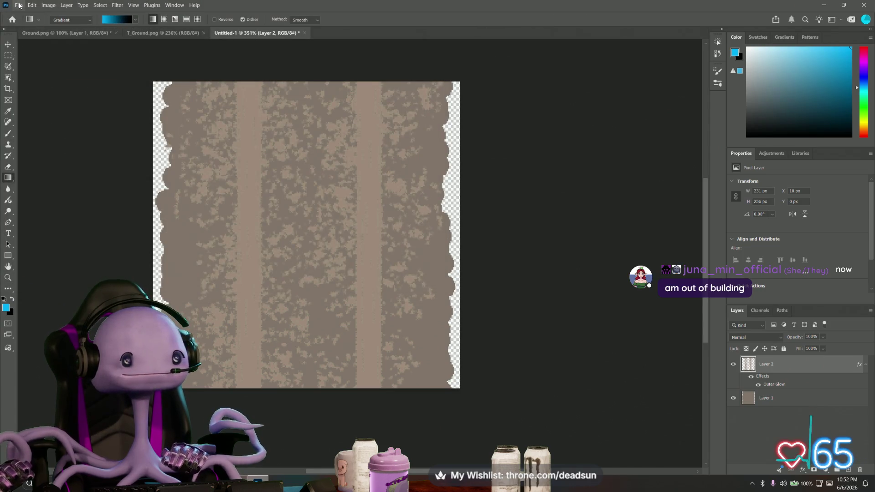
# Save a PNG copy overwriting Road.png in the Textures folder
pyautogui.click(19, 5)
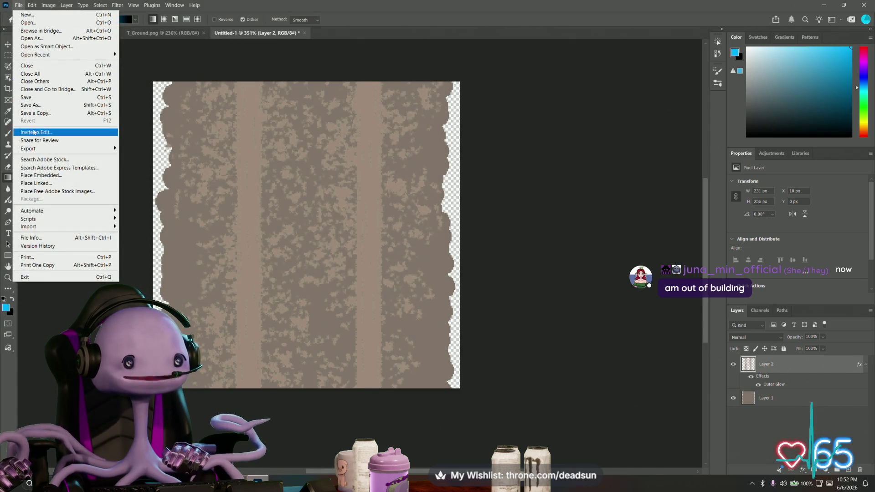
pyautogui.click(35, 113)
pyautogui.click(407, 74)
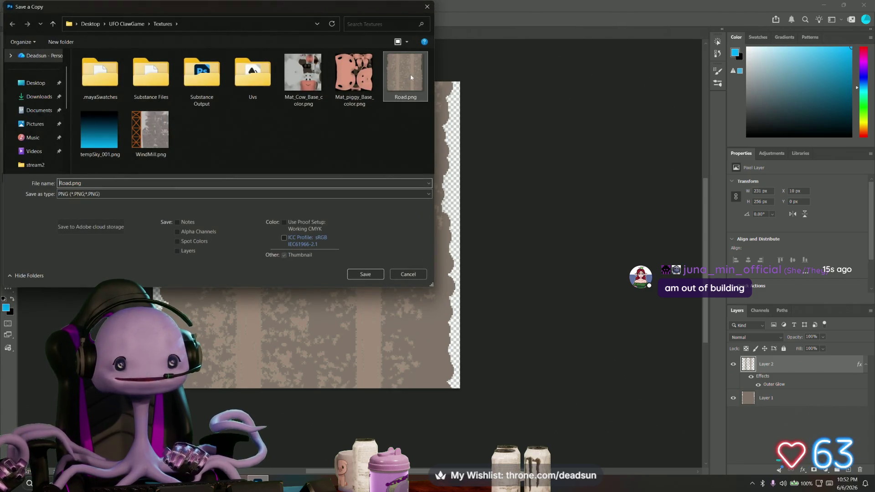
pyautogui.click(364, 273)
pyautogui.click(457, 243)
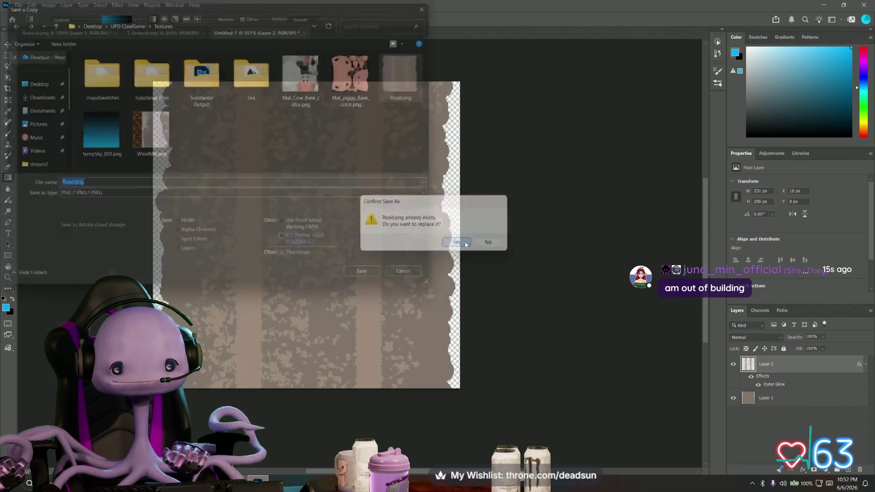
pyautogui.click(485, 145)
# Select the road plane and open its Muddy_Road material's file28 texture node
pyautogui.hotkey('alt', 'Tab')
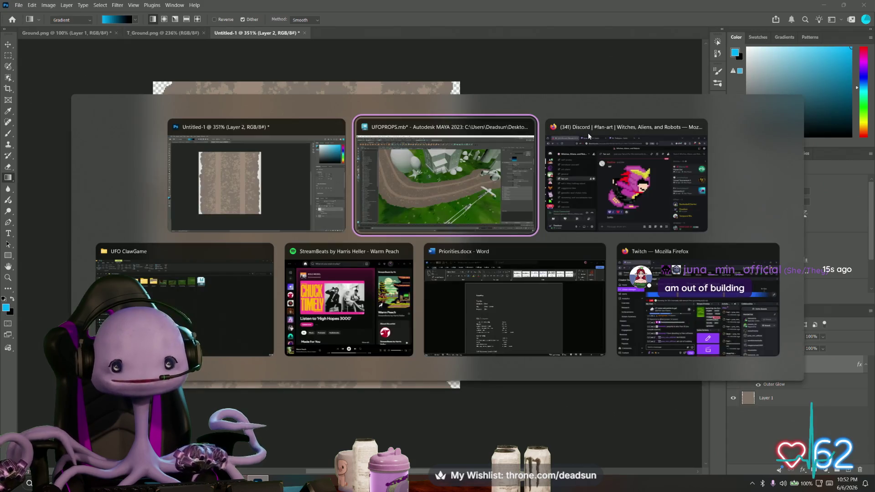
pyautogui.scroll(6, 358, 287)
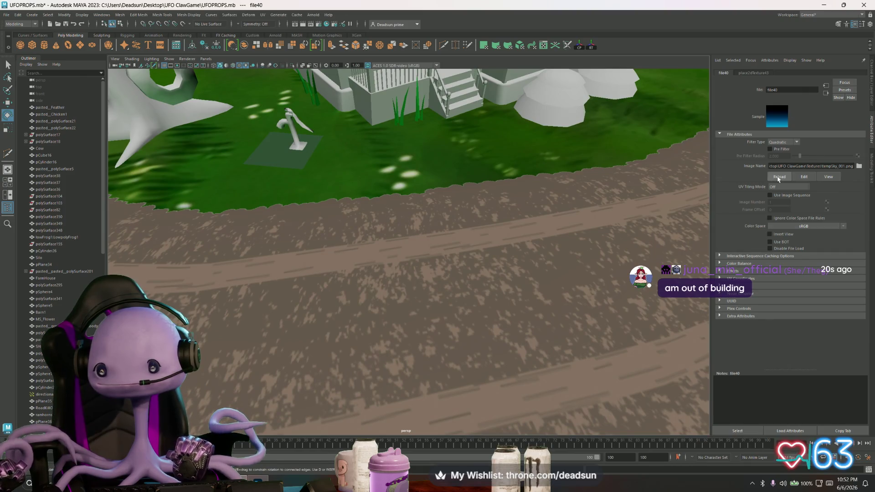
pyautogui.click(573, 265)
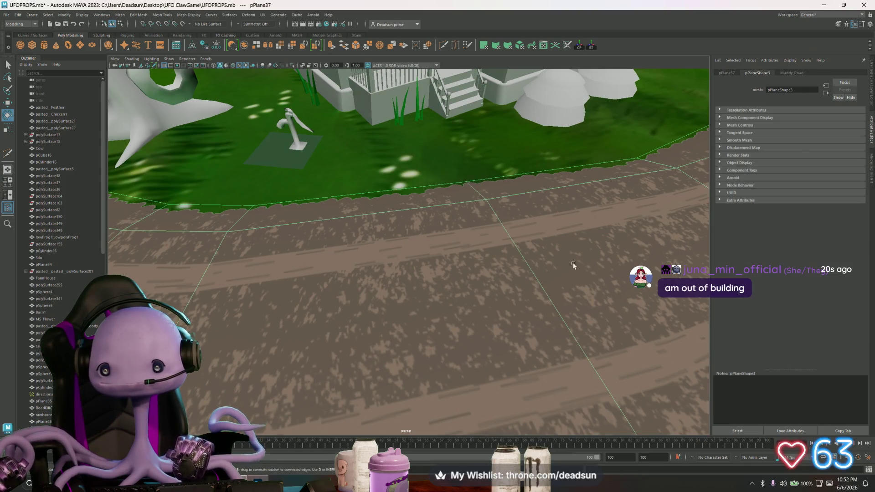
pyautogui.click(791, 73)
pyautogui.click(857, 150)
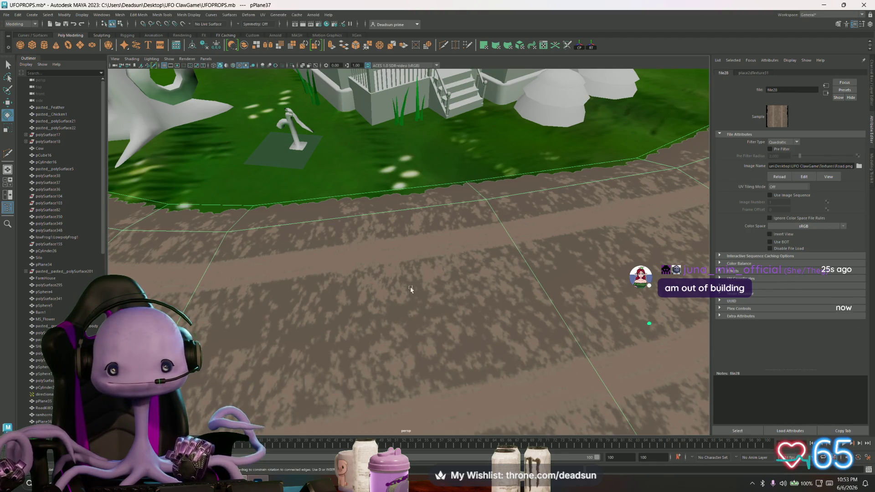
# Orbit out to a wide view of the farm and select the farmhouse
pyautogui.moveTo(410, 205)
pyautogui.keyDown('alt'); pyautogui.mouseDown()
pyautogui.moveTo(344, 274)
pyautogui.moveTo(403, 253)
pyautogui.mouseUp(); pyautogui.keyUp('alt')
pyautogui.moveTo(387, 227)
pyautogui.keyDown('alt'); pyautogui.mouseDown()
pyautogui.moveTo(216, 109)
pyautogui.moveTo(217, 128)
pyautogui.moveTo(346, 219)
pyautogui.mouseUp(); pyautogui.keyUp('alt')
pyautogui.click(396, 252)
pyautogui.scroll(10, 396, 252)
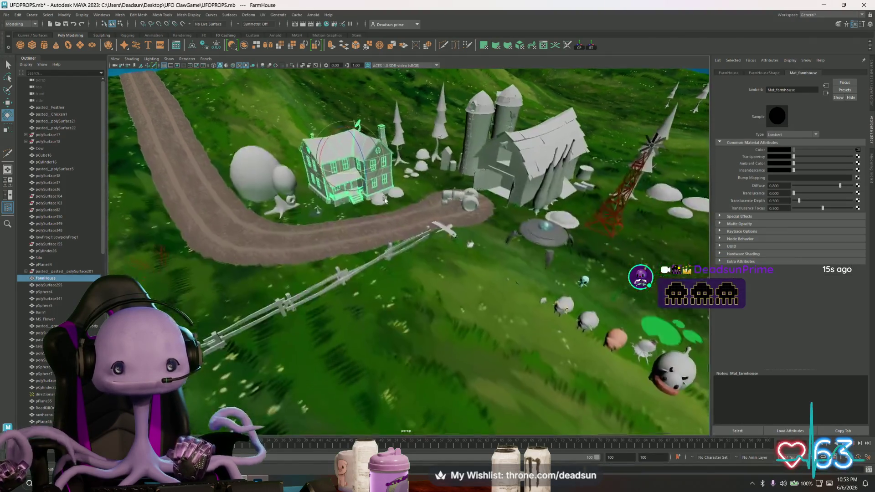
pyautogui.press('f')
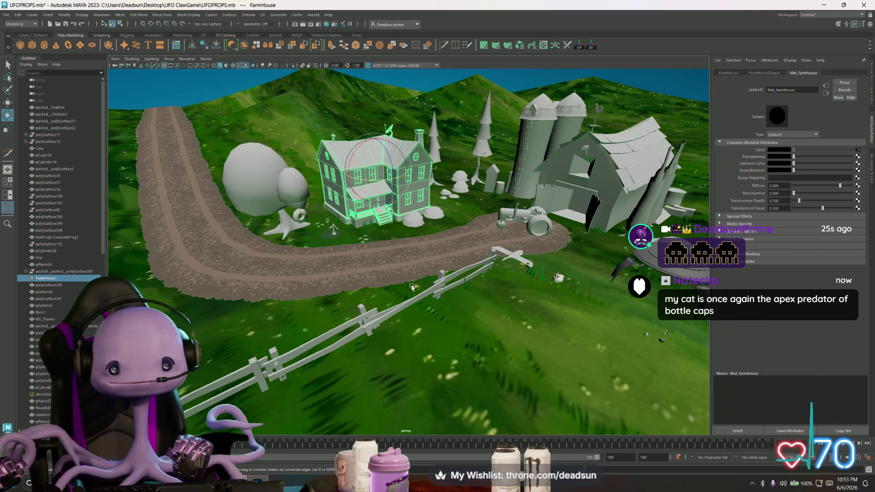
pyautogui.moveTo(326, 254)
pyautogui.keyDown('alt'); pyautogui.mouseDown(button='right')
pyautogui.moveTo(390, 315)
pyautogui.moveTo(458, 358)
pyautogui.mouseUp(button='right'); pyautogui.keyUp('alt')
pyautogui.keyDown('alt'); pyautogui.moveTo(457, 358); pyautogui.dragTo(358, 381); pyautogui.keyUp('alt')
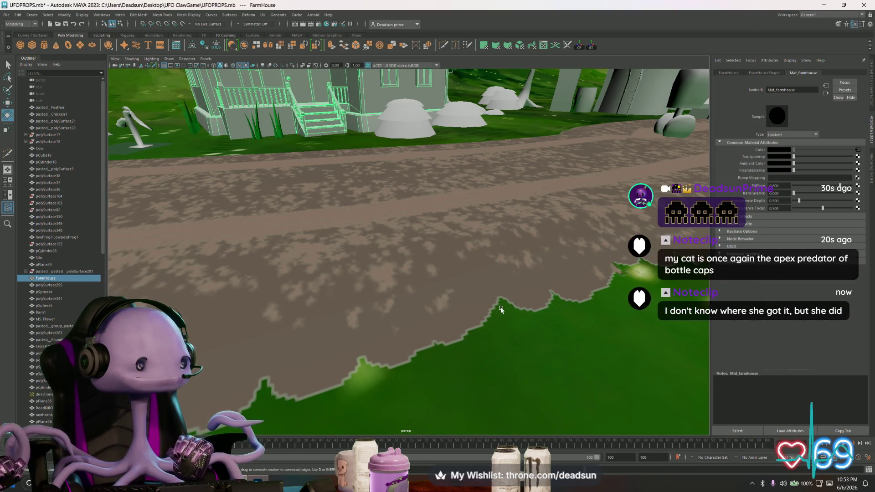
pyautogui.moveTo(500, 310)
pyautogui.keyDown('alt'); pyautogui.mouseDown()
pyautogui.moveTo(474, 288)
pyautogui.moveTo(501, 318)
pyautogui.mouseUp(); pyautogui.keyUp('alt')
pyautogui.keyDown('alt'); pyautogui.moveTo(501, 318); pyautogui.dragTo(397, 263, button='right'); pyautogui.keyUp('alt')
pyautogui.moveTo(397, 263)
pyautogui.keyDown('alt'); pyautogui.mouseDown()
pyautogui.moveTo(465, 288)
pyautogui.moveTo(390, 302)
pyautogui.moveTo(373, 269)
pyautogui.moveTo(424, 227)
pyautogui.mouseUp(); pyautogui.keyUp('alt')
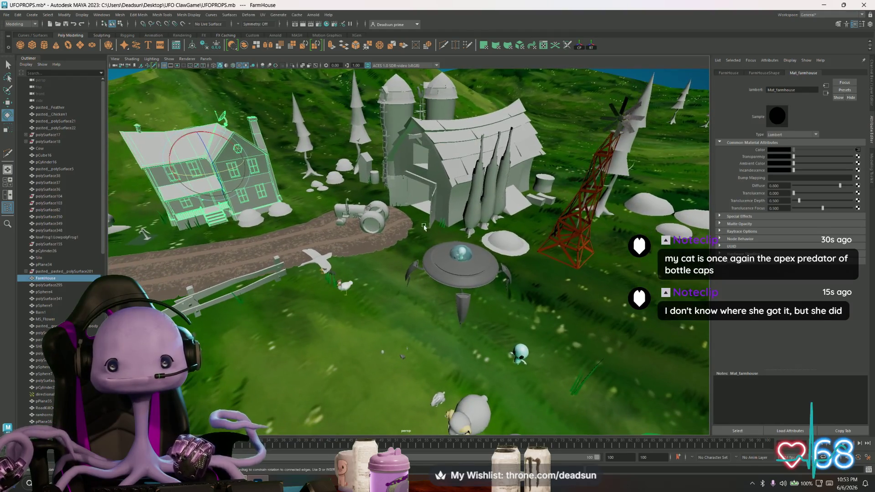
pyautogui.click(449, 186)
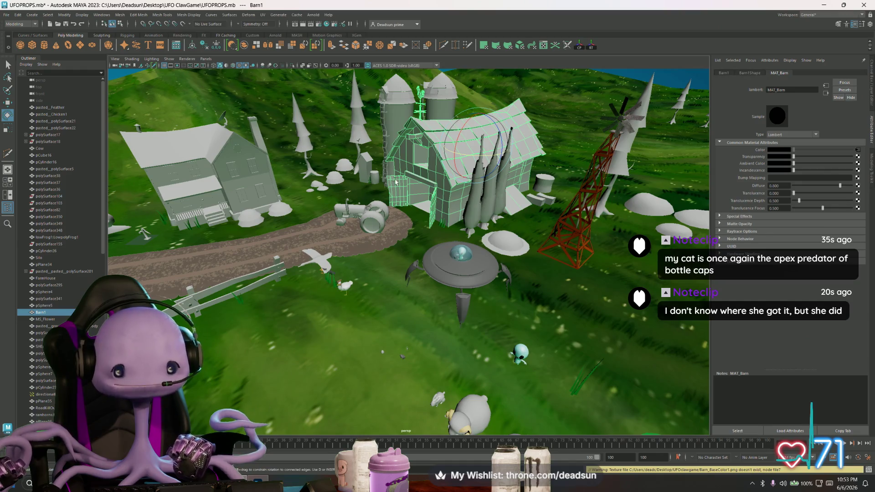
pyautogui.keyDown('alt'); pyautogui.moveTo(396, 182); pyautogui.dragTo(332, 248); pyautogui.keyUp('alt')
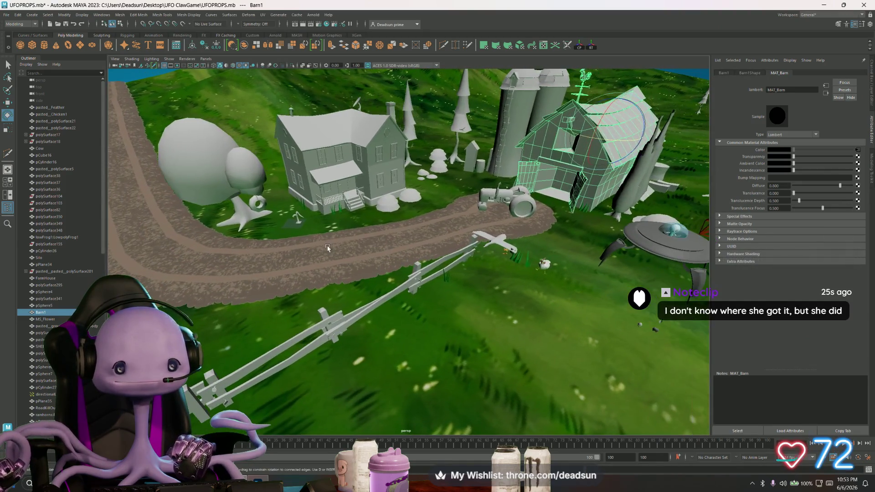
pyautogui.click(327, 248)
pyautogui.keyDown('alt'); pyautogui.moveTo(432, 247); pyautogui.dragTo(319, 205); pyautogui.keyUp('alt')
pyautogui.scroll(-6, 274, 192)
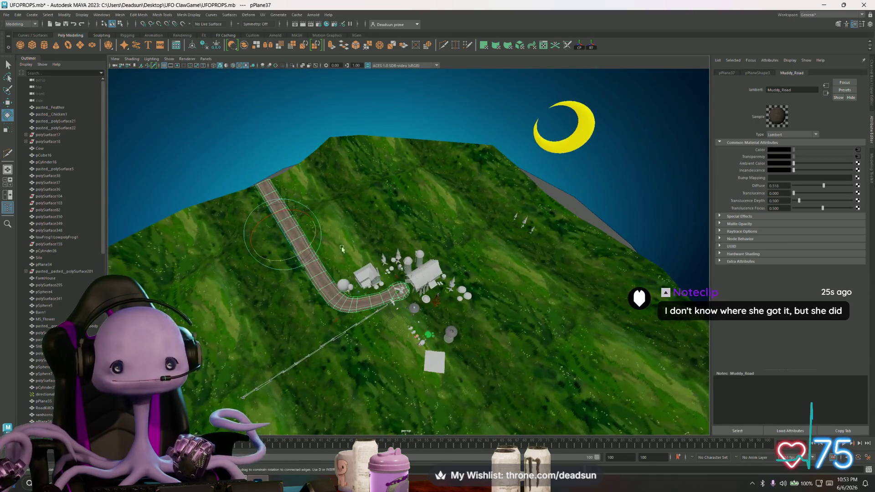
pyautogui.scroll(10, 342, 248)
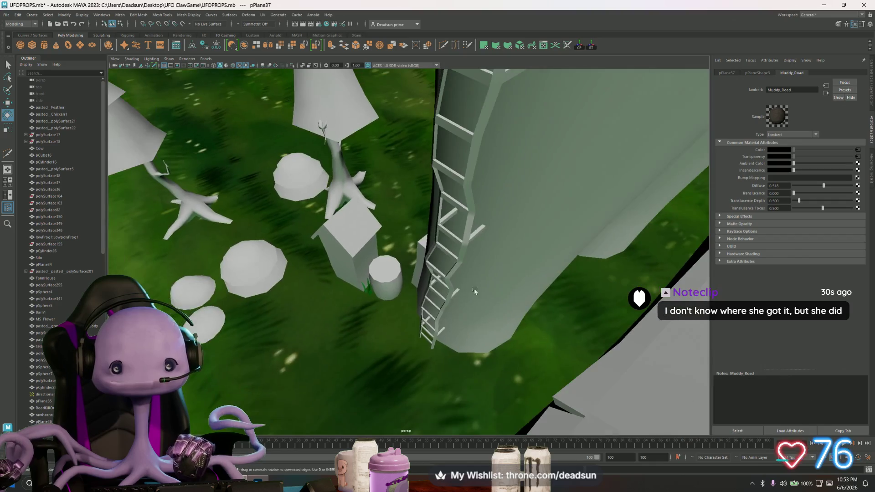
pyautogui.click(380, 288)
pyautogui.moveTo(380, 288)
pyautogui.keyDown('alt'); pyautogui.mouseDown()
pyautogui.moveTo(455, 282)
pyautogui.moveTo(551, 320)
pyautogui.moveTo(419, 273)
pyautogui.moveTo(434, 334)
pyautogui.mouseUp(); pyautogui.keyUp('alt')
pyautogui.hotkey('alt', 'Tab')
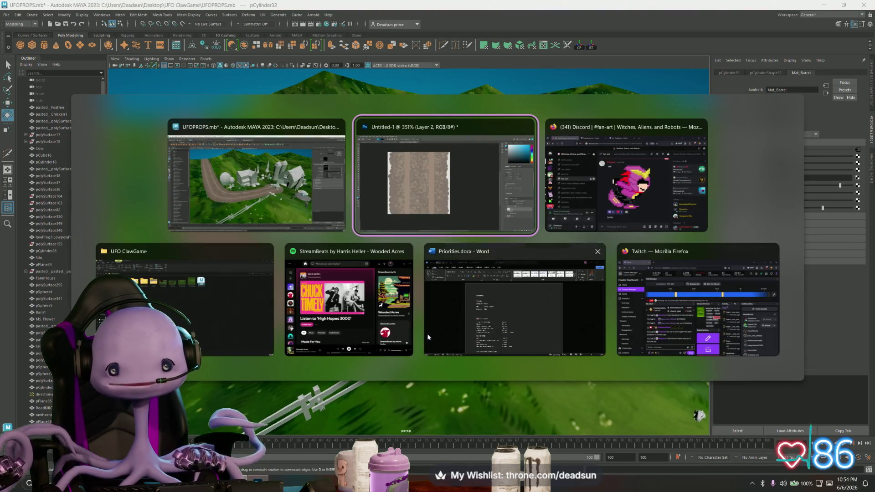
# Open farm.png from the UFO ClawGame folder in Photos and zoom in and out on it
pyautogui.click(241, 270)
pyautogui.click(370, 111)
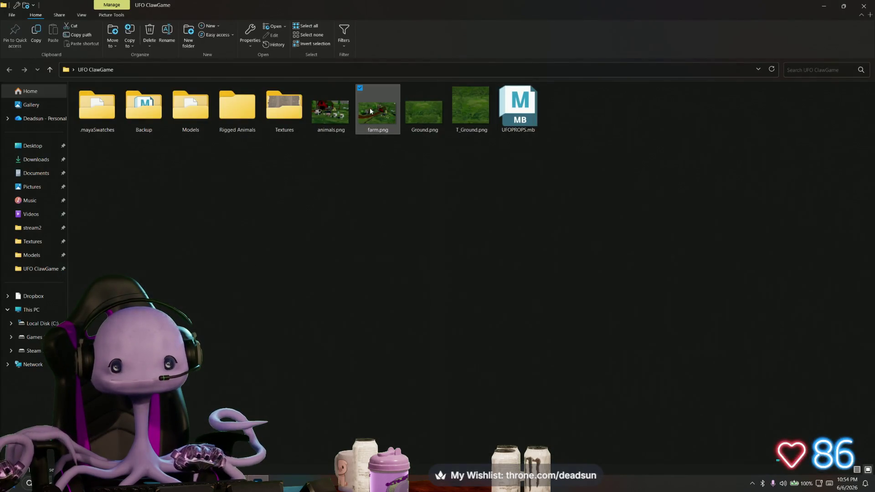
pyautogui.scroll(3, 353, 297)
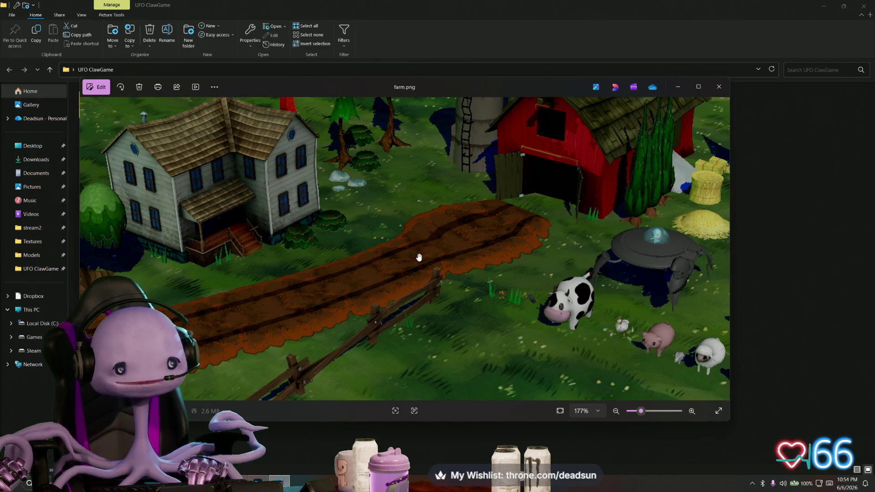
pyautogui.scroll(-5, 419, 257)
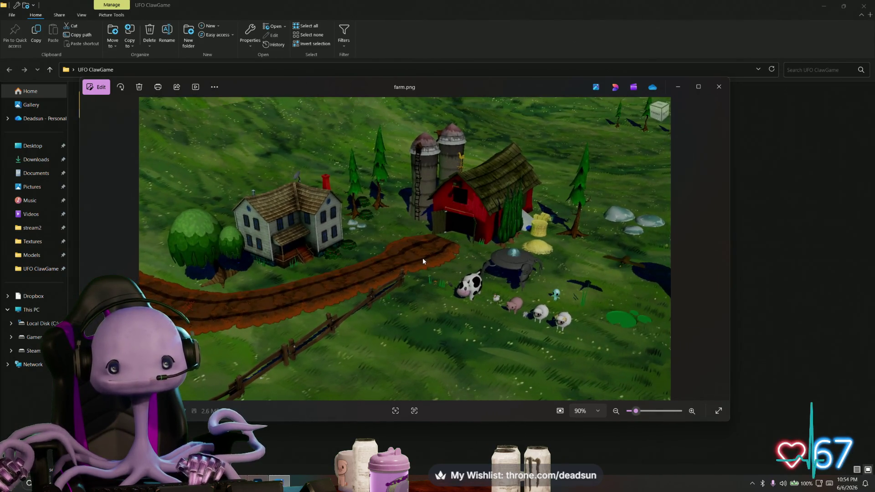
# In Maya, tilt and move the view closer over the farmhouse and road
pyautogui.hotkey('alt', 'Tab')
pyautogui.press('Tab')
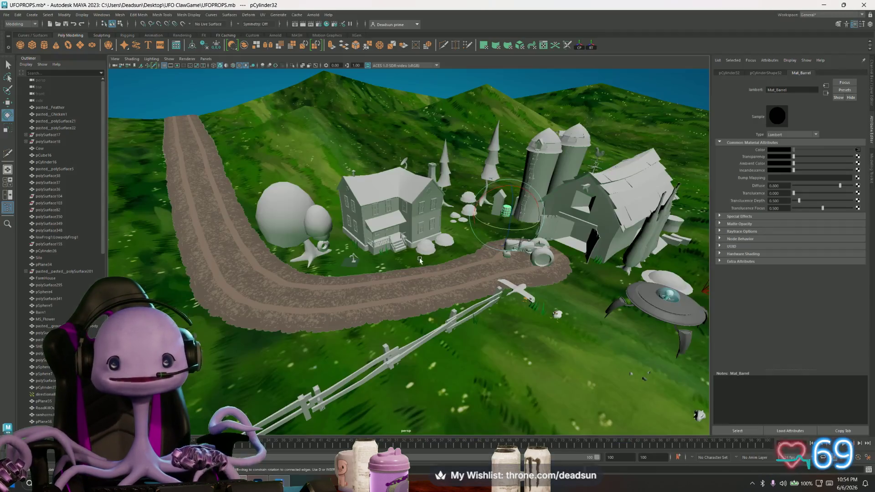
pyautogui.keyDown('alt'); pyautogui.moveTo(420, 258); pyautogui.dragTo(419, 284); pyautogui.keyUp('alt')
pyautogui.keyDown('alt'); pyautogui.moveTo(419, 285); pyautogui.dragTo(468, 280, button='right'); pyautogui.keyUp('alt')
# Glance at the farm.png reference again, then return to the road texture in Photoshop
pyautogui.hotkey('alt', 'Tab')
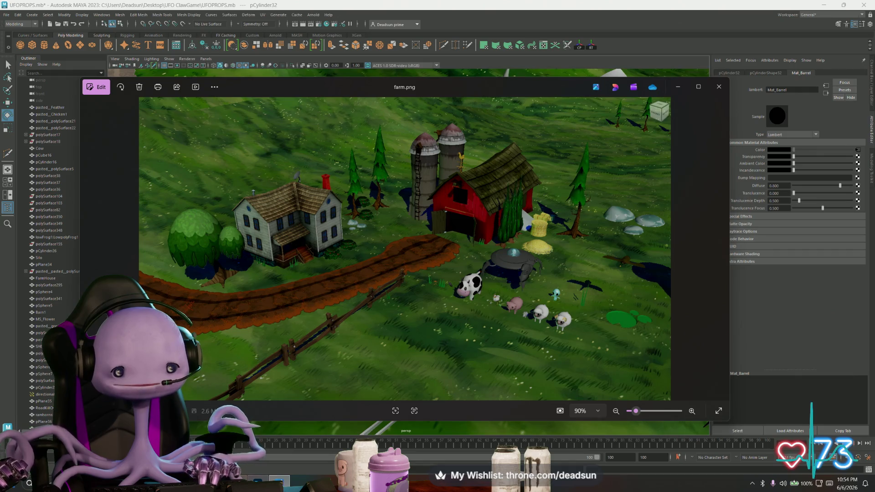
pyautogui.hotkey('alt', 'Tab')
pyautogui.press('Tab')
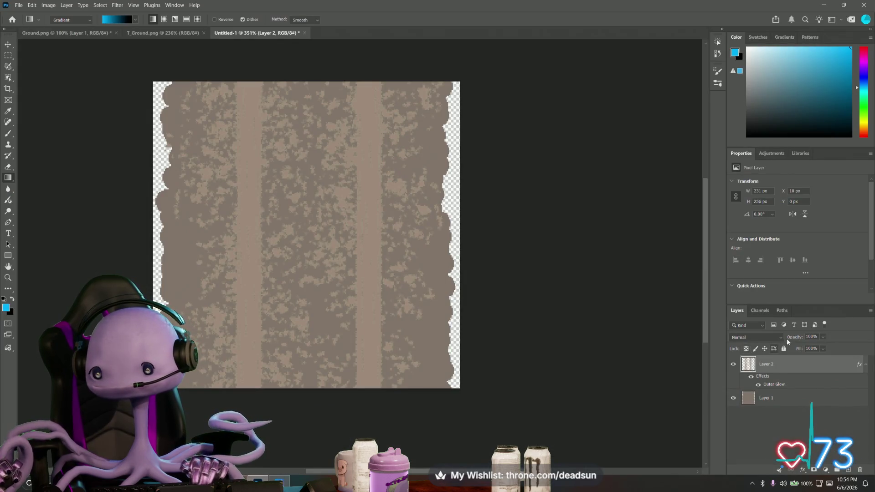
# Set Layer 2's blend mode to Multiply and select the grey Layer 1 base
pyautogui.click(781, 336)
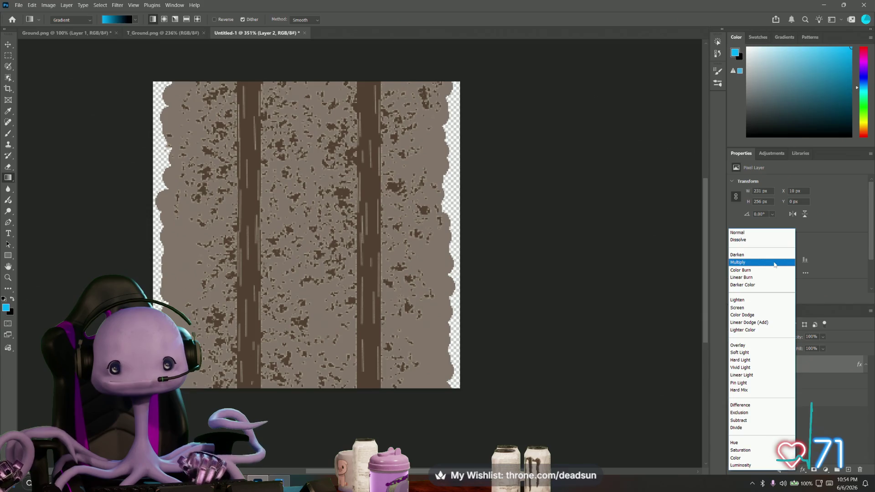
pyautogui.click(774, 263)
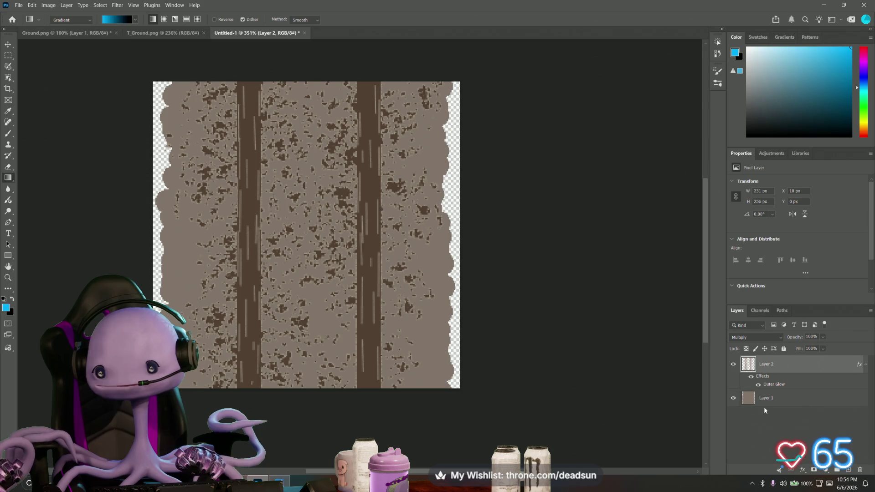
pyautogui.click(749, 401)
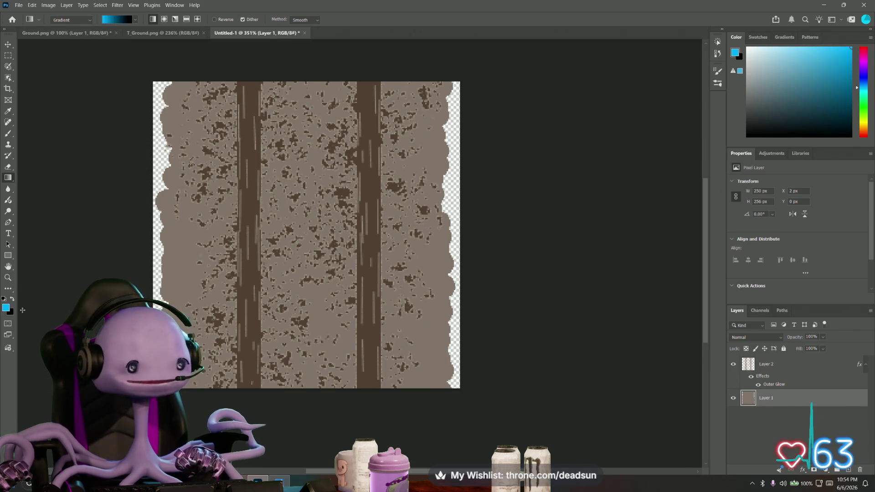
# Set the foreground colour to a rust brown (#844621)
pyautogui.click(5, 308)
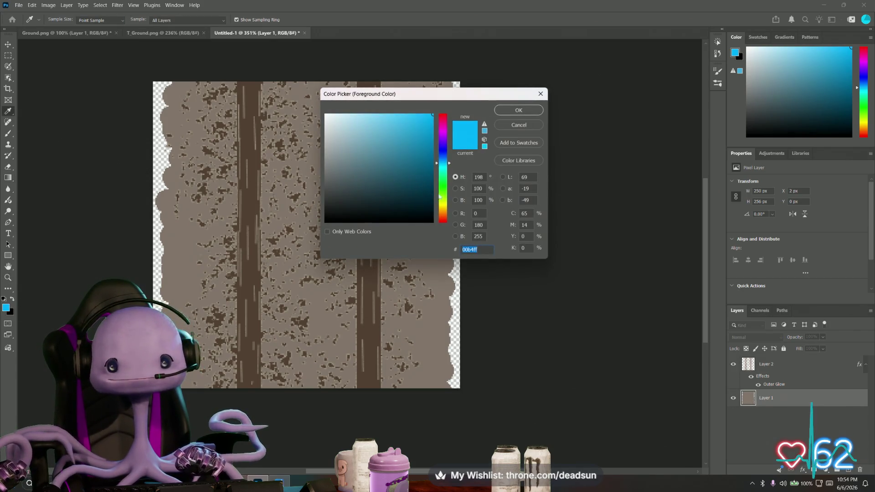
pyautogui.moveTo(440, 197); pyautogui.dragTo(439, 216)
pyautogui.click(413, 136)
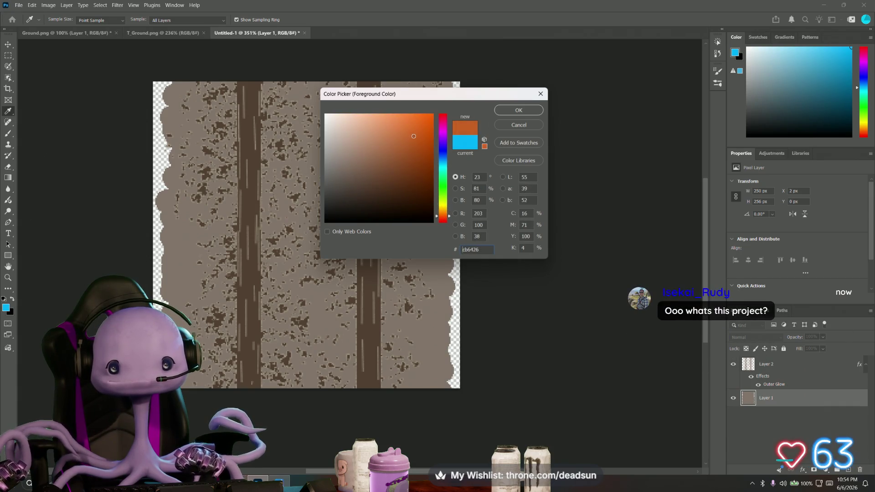
pyautogui.moveTo(415, 142); pyautogui.dragTo(407, 166)
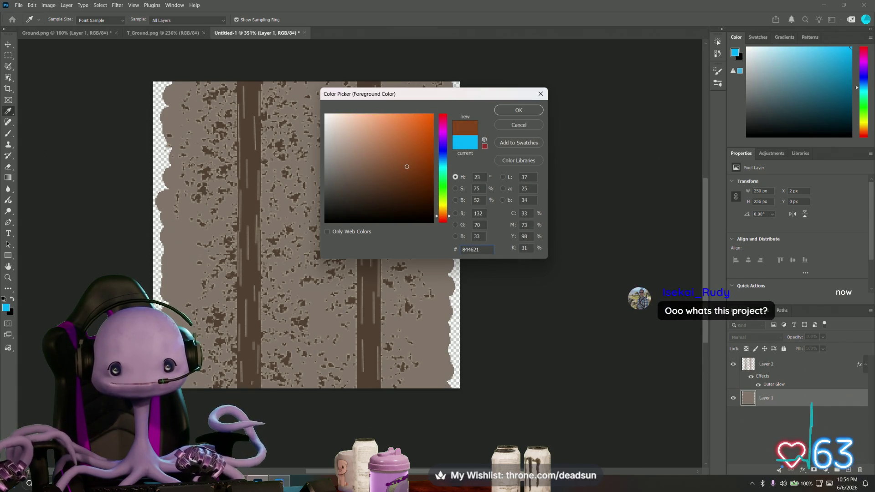
pyautogui.click(518, 110)
# Fill Layer 1's grey road with the brown using the Paint Bucket, then bring back farm.png
pyautogui.click(9, 177)
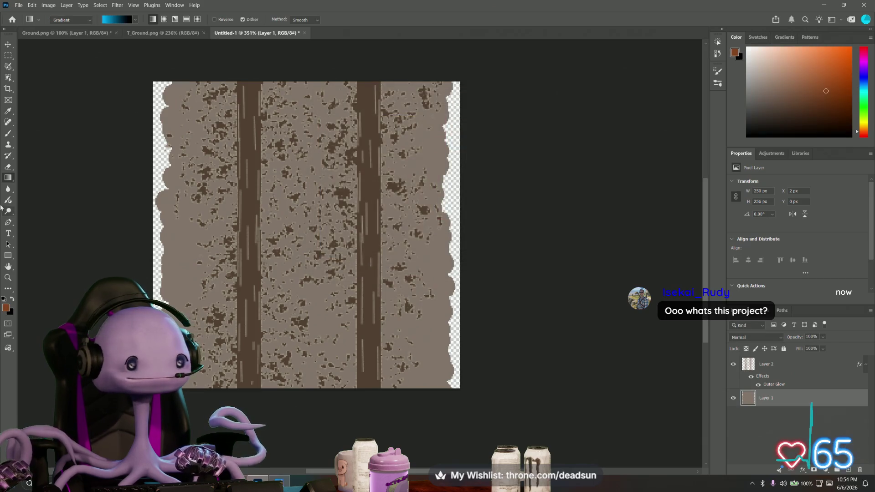
pyautogui.rightClick(10, 177)
pyautogui.click(36, 188)
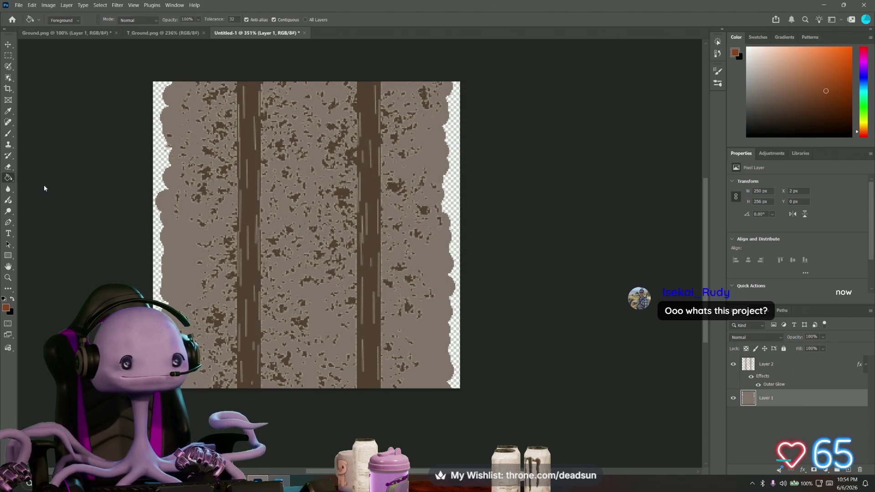
pyautogui.click(182, 234)
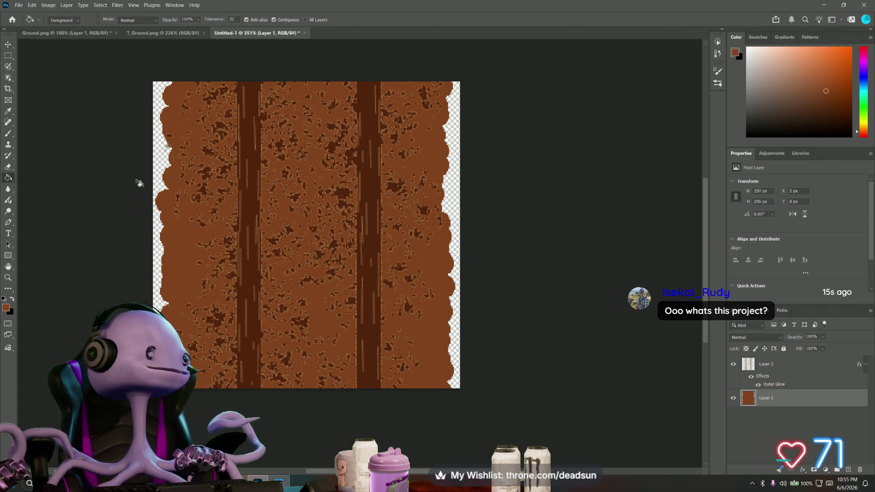
pyautogui.hotkey('alt', 'Tab')
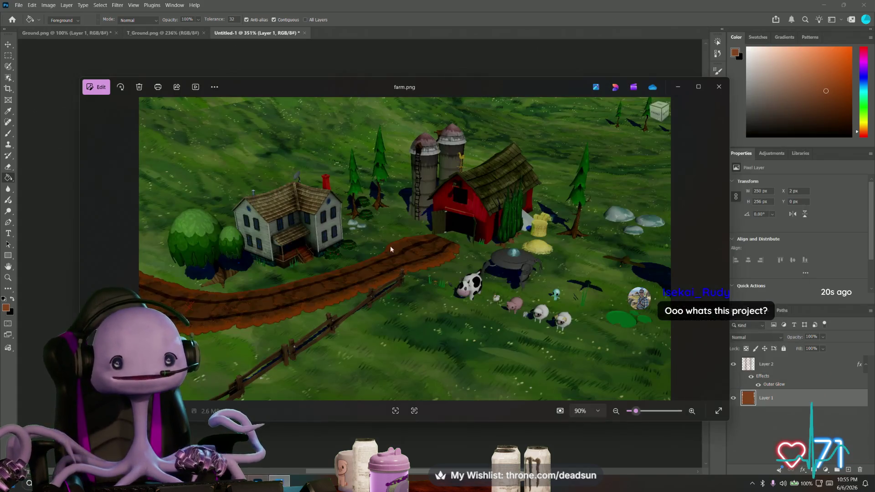
# Zoom the farm.png render out to 100% to view its dirt road, then return to Photoshop
pyautogui.scroll(5, 390, 250)
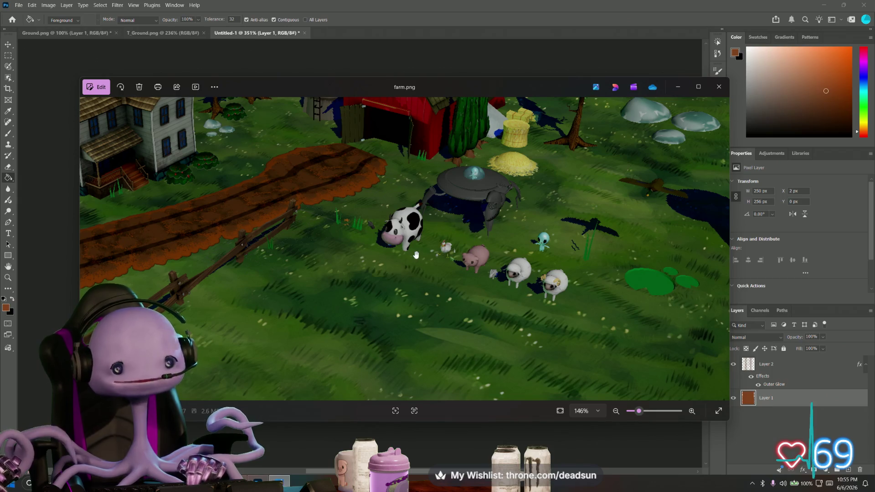
pyautogui.scroll(-3, 319, 253)
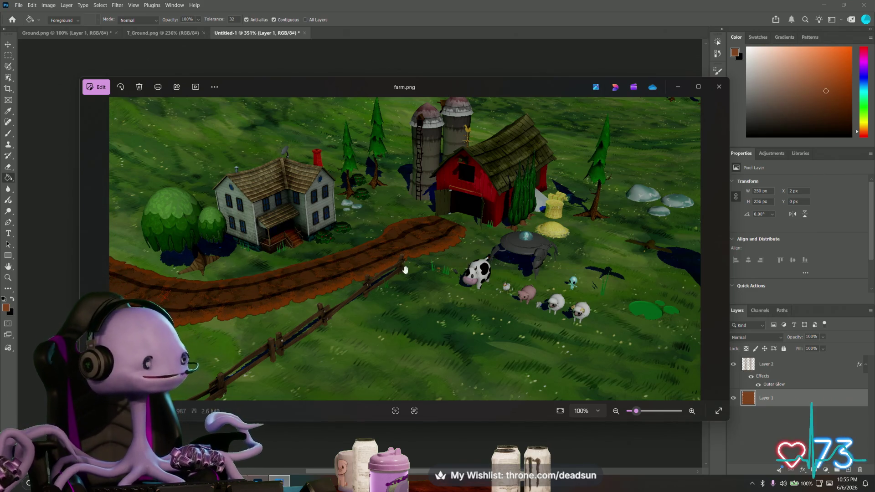
pyautogui.hotkey('alt', 'Tab')
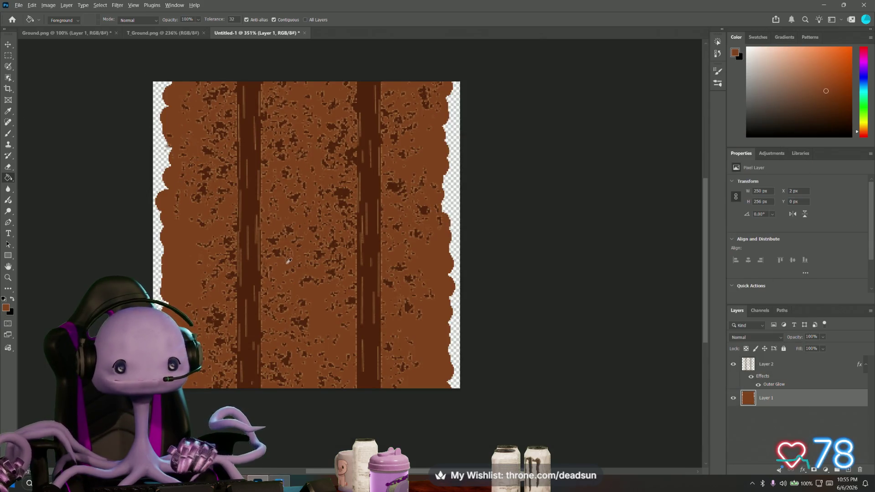
# Give Layer 2 a textured Bevel & Emboss (Scale 45, Depth +2) plus a faint low-opacity Stroke
pyautogui.keyDown('alt'); pyautogui.scroll(3, 289, 261); pyautogui.keyUp('alt')
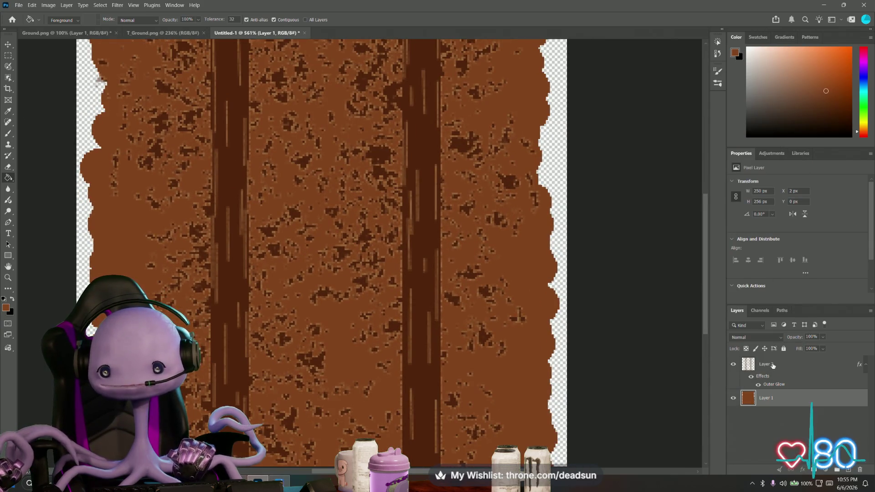
pyautogui.click(772, 365)
pyautogui.doubleClick(796, 366)
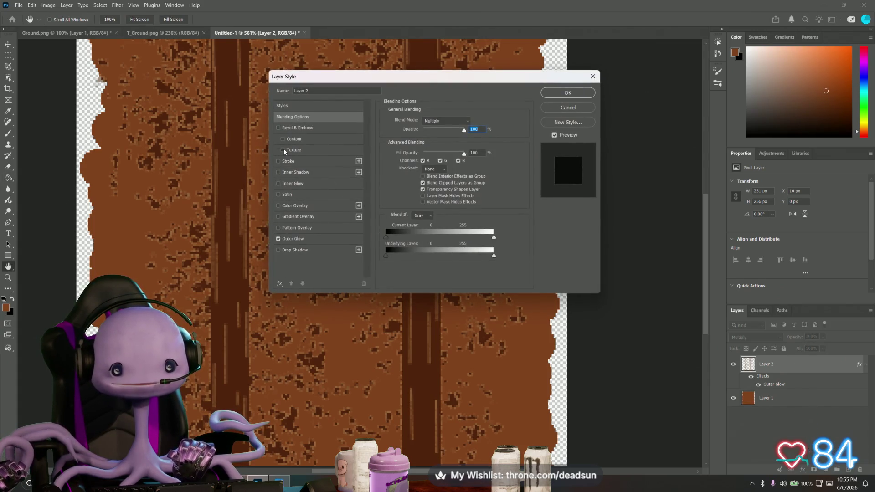
pyautogui.click(283, 150)
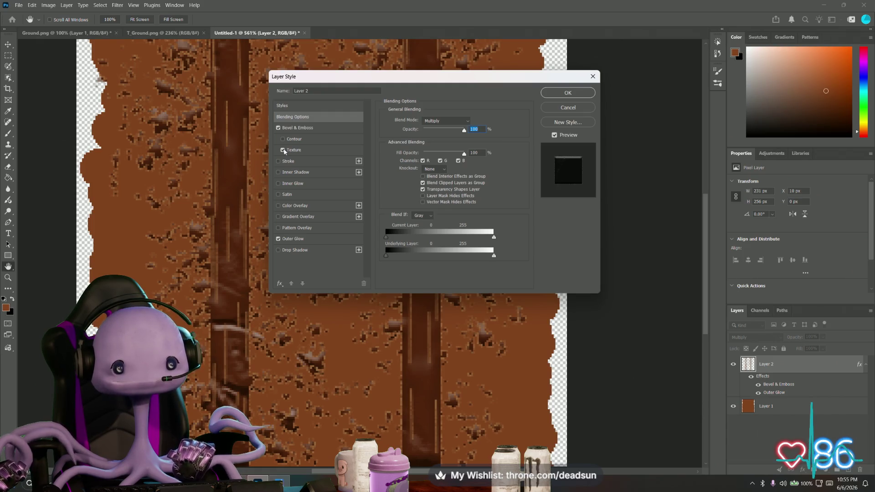
pyautogui.click(283, 150)
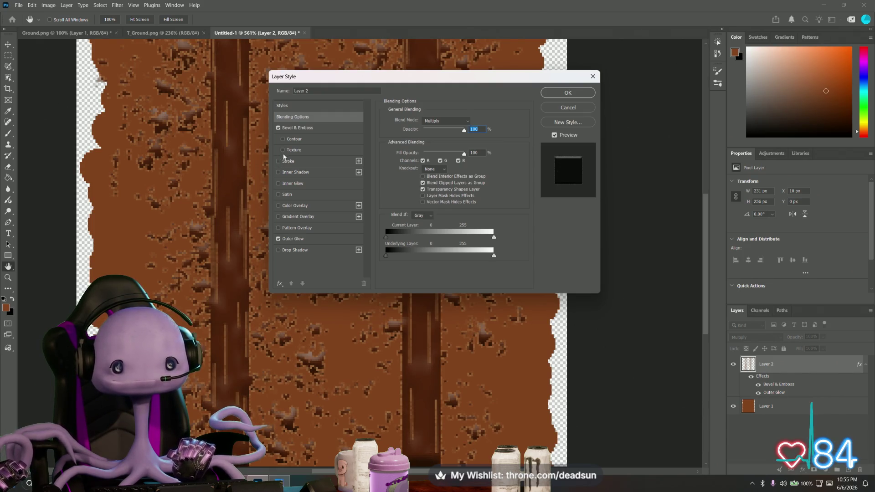
pyautogui.click(306, 150)
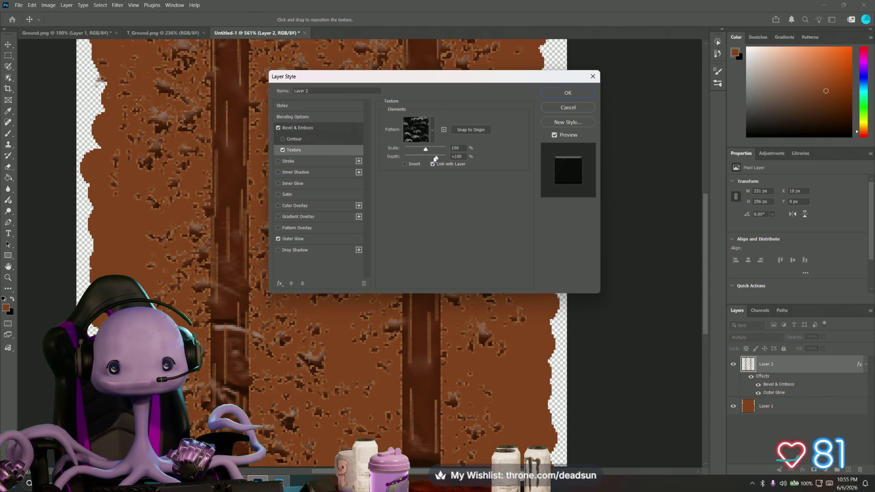
pyautogui.moveTo(436, 158); pyautogui.dragTo(426, 158)
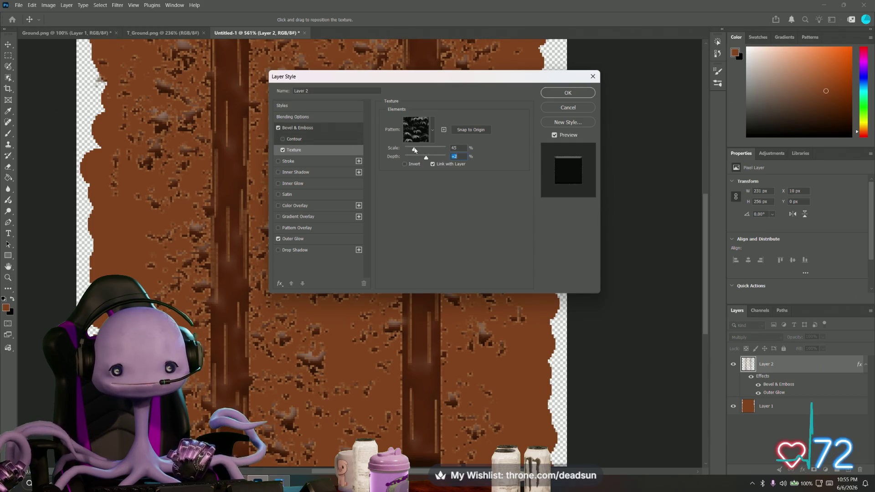
pyautogui.click(414, 150)
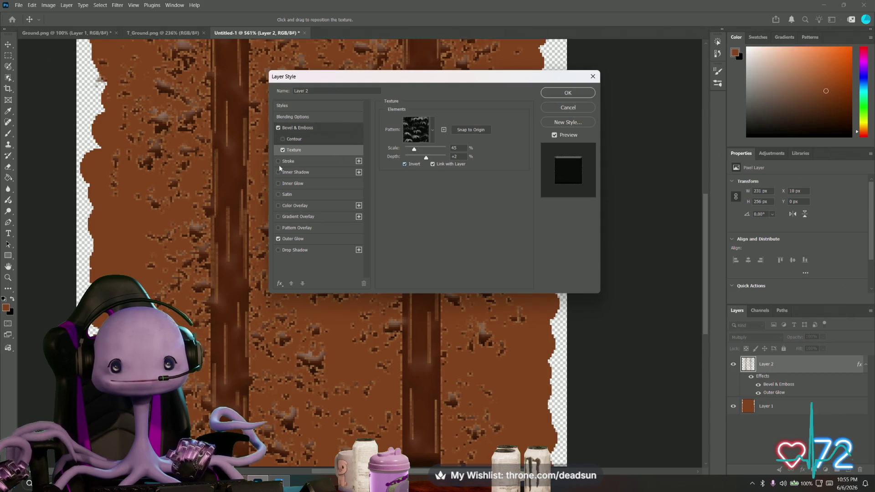
pyautogui.click(294, 163)
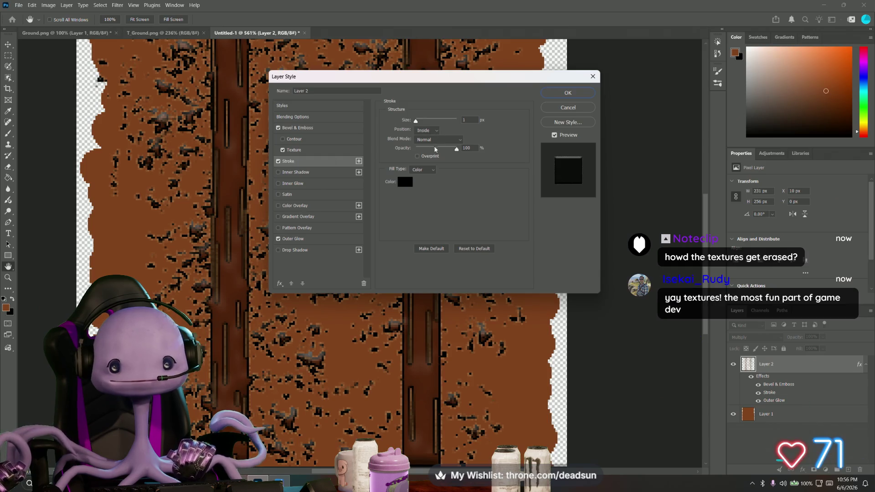
pyautogui.moveTo(457, 148); pyautogui.dragTo(431, 149)
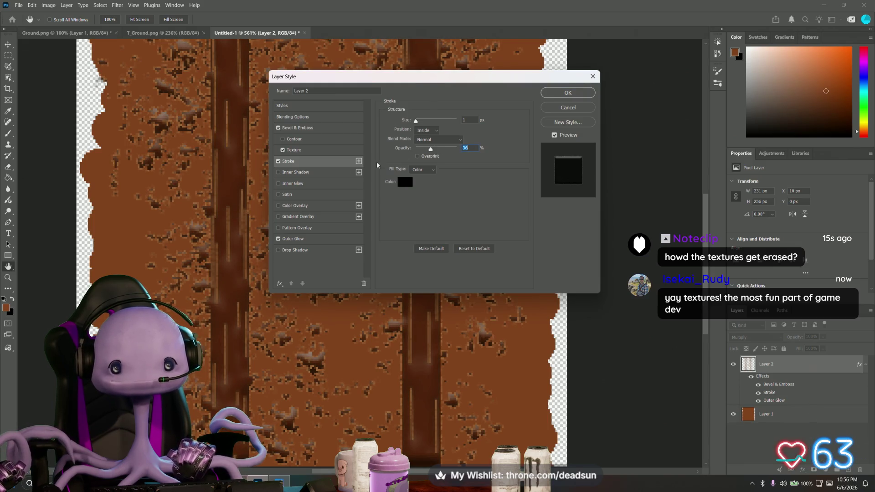
# Add an Inner Shadow to Layer 1 with 82% opacity, 0 px distance and 28% choke
pyautogui.press('Return')
pyautogui.rightClick(775, 416)
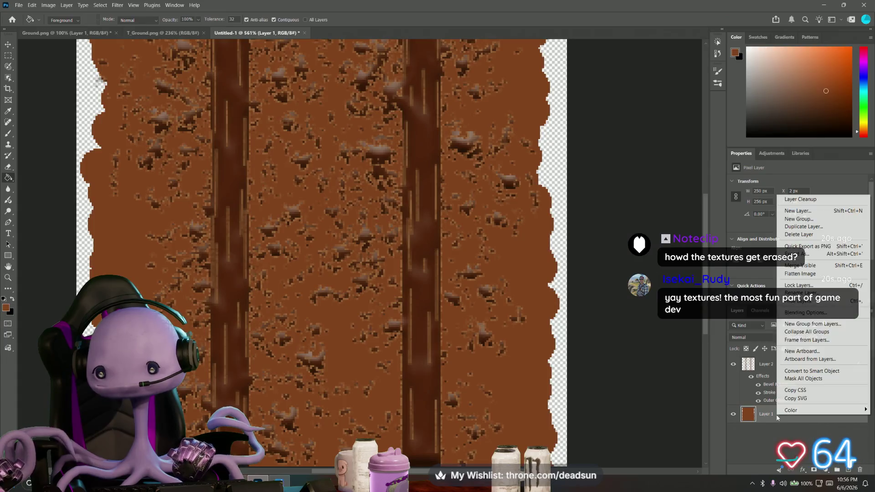
pyautogui.click(766, 417)
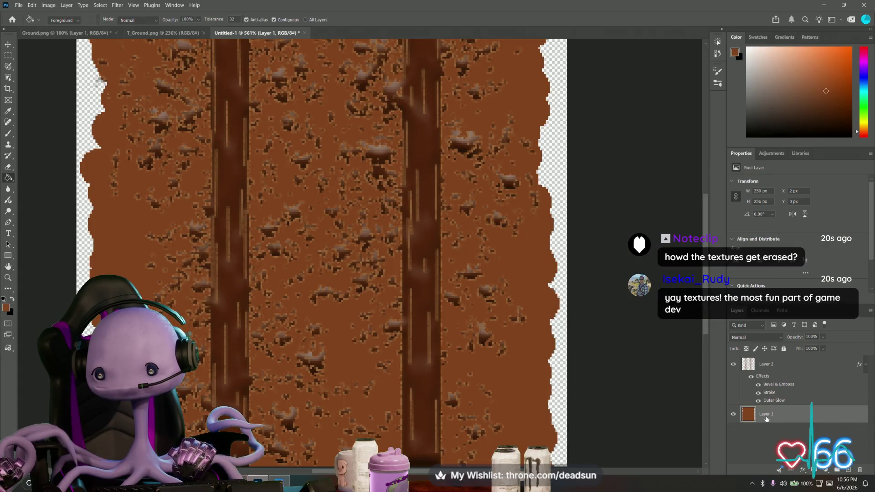
pyautogui.doubleClick(792, 418)
pyautogui.click(278, 173)
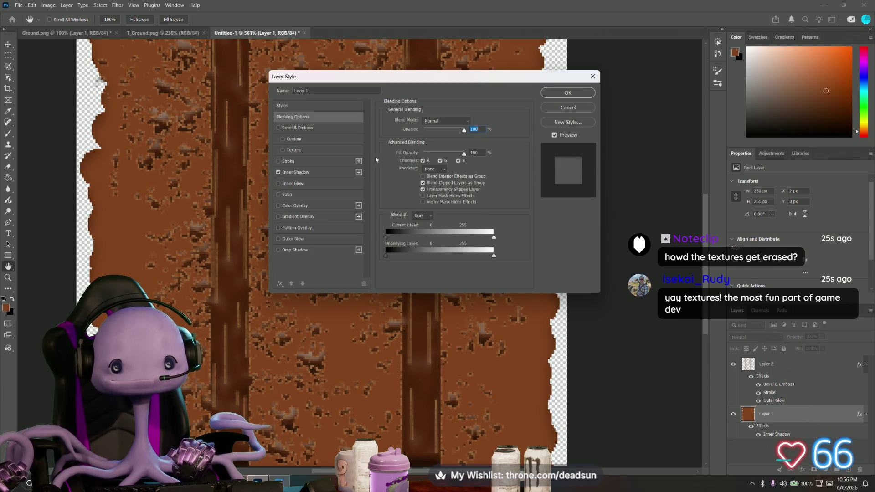
pyautogui.click(303, 173)
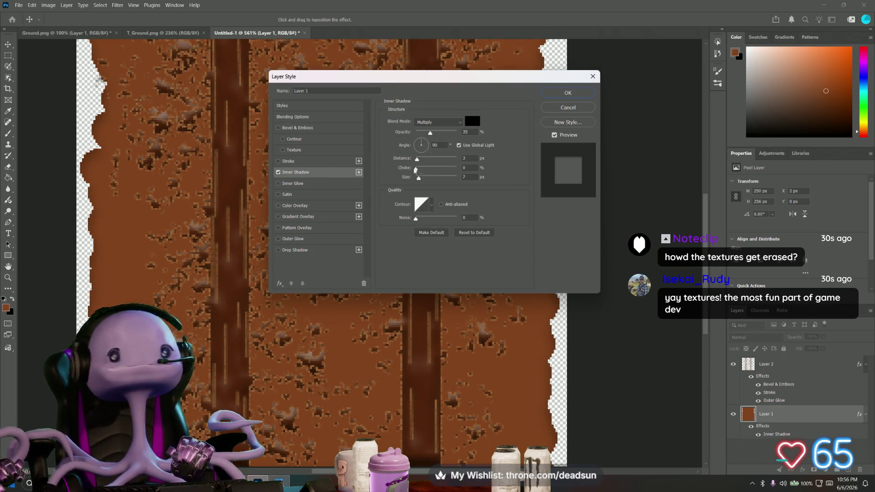
pyautogui.moveTo(416, 159); pyautogui.dragTo(416, 159)
pyautogui.moveTo(424, 160)
pyautogui.mouseDown()
pyautogui.moveTo(415, 159)
pyautogui.moveTo(449, 134)
pyautogui.mouseUp()
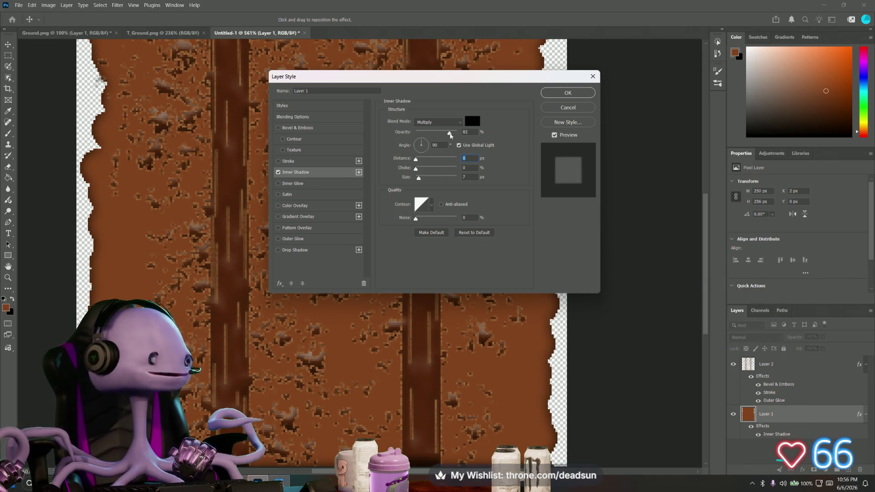
pyautogui.moveTo(416, 170)
pyautogui.mouseDown()
pyautogui.moveTo(429, 170)
pyautogui.moveTo(420, 180)
pyautogui.mouseUp()
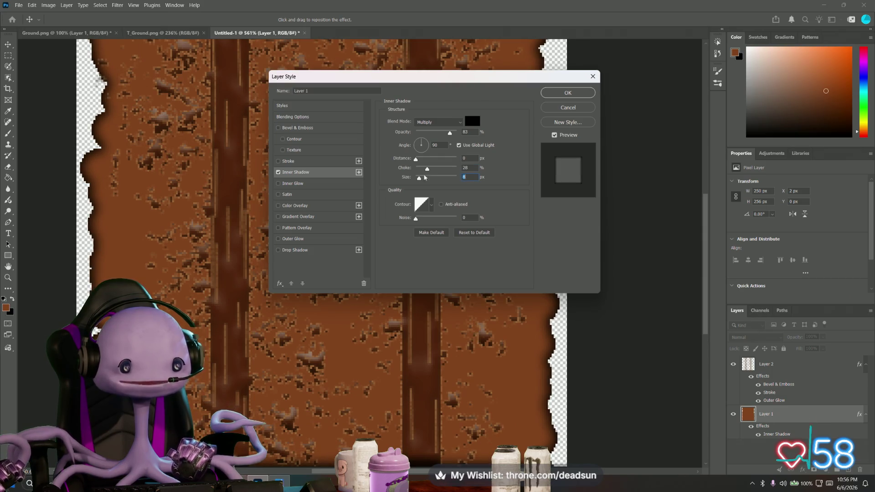
pyautogui.click(567, 92)
# Zoom out and toggle Layer 1's visibility to compare the speckles with and without the base
pyautogui.press('g')
pyautogui.keyDown('alt'); pyautogui.scroll(-1, 436, 179); pyautogui.keyUp('alt')
pyautogui.keyDown('alt'); pyautogui.scroll(-3, 436, 180); pyautogui.keyUp('alt')
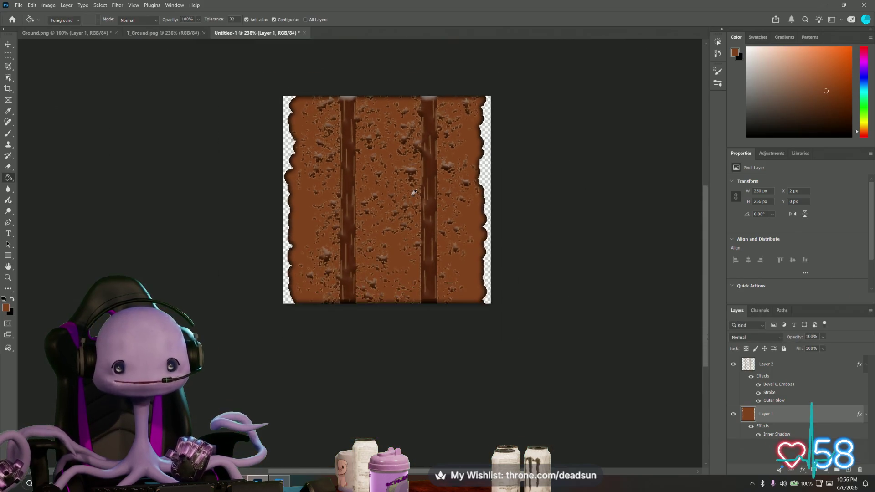
pyautogui.keyDown('alt'); pyautogui.scroll(2, 405, 208); pyautogui.keyUp('alt')
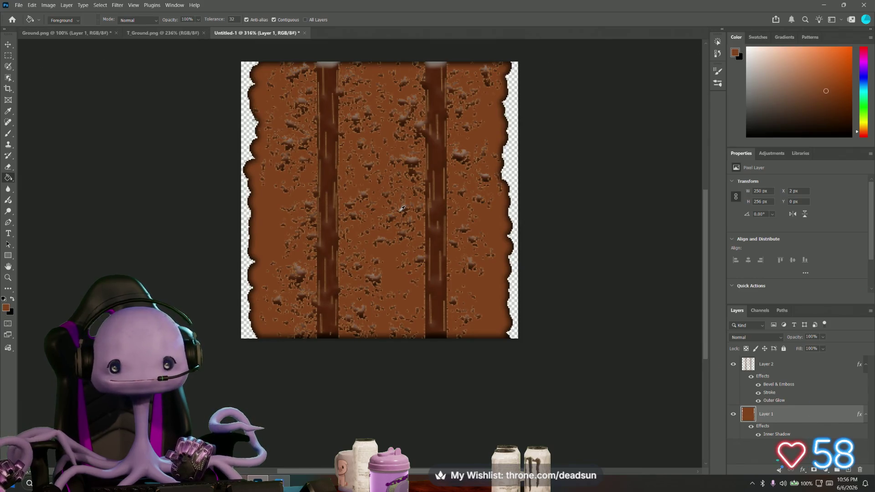
pyautogui.click(733, 415)
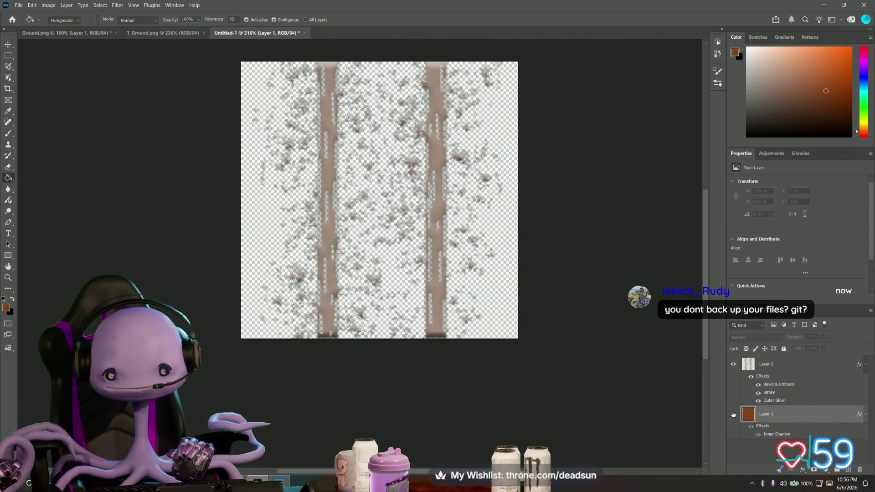
pyautogui.click(733, 414)
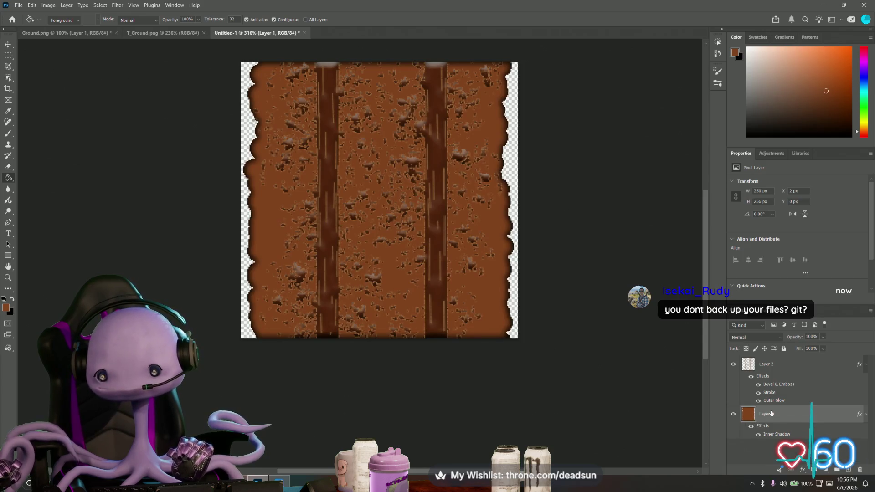
# Preview Layer 1 without its Inner Shadow, then cancel to keep the shadow
pyautogui.doubleClick(814, 417)
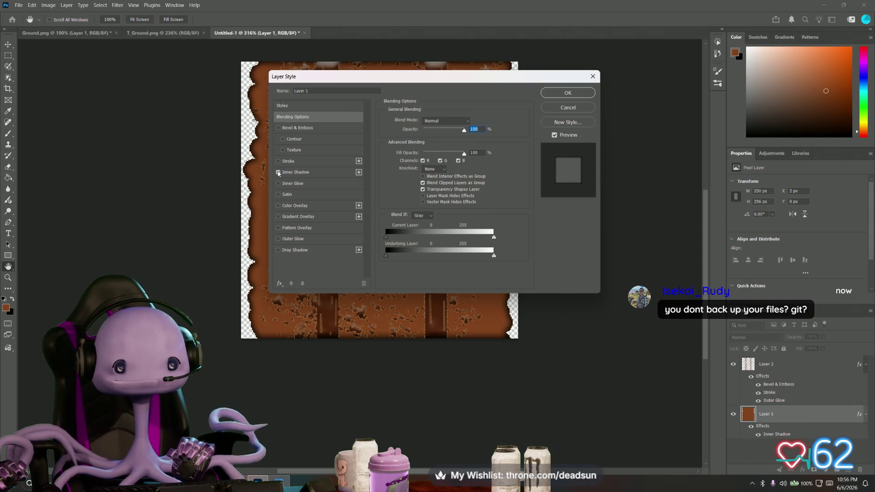
pyautogui.click(278, 173)
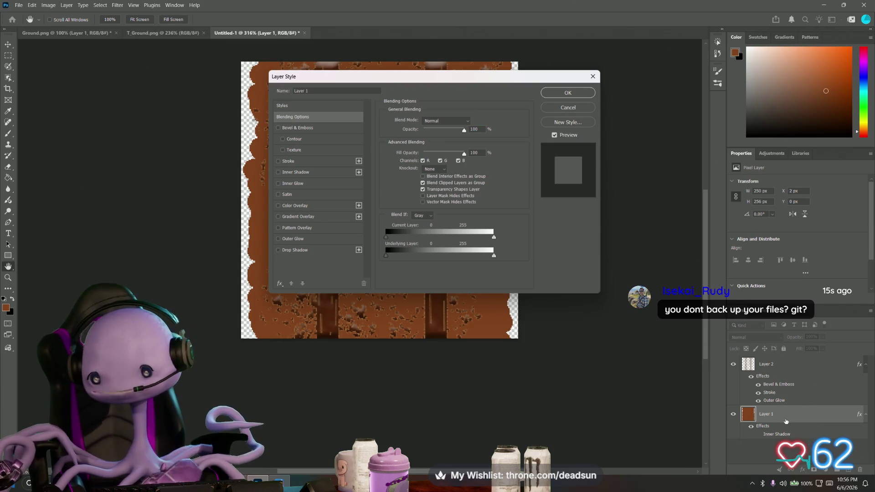
pyautogui.press('g')
pyautogui.press('Escape')
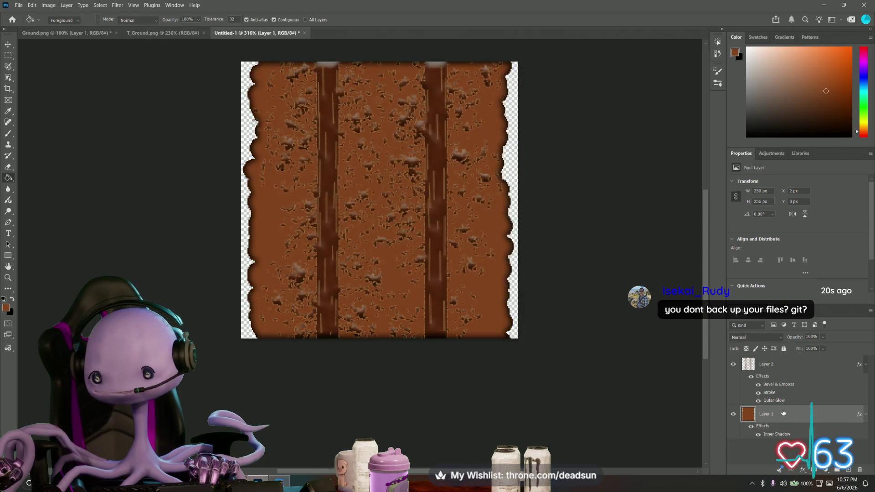
pyautogui.rightClick(783, 413)
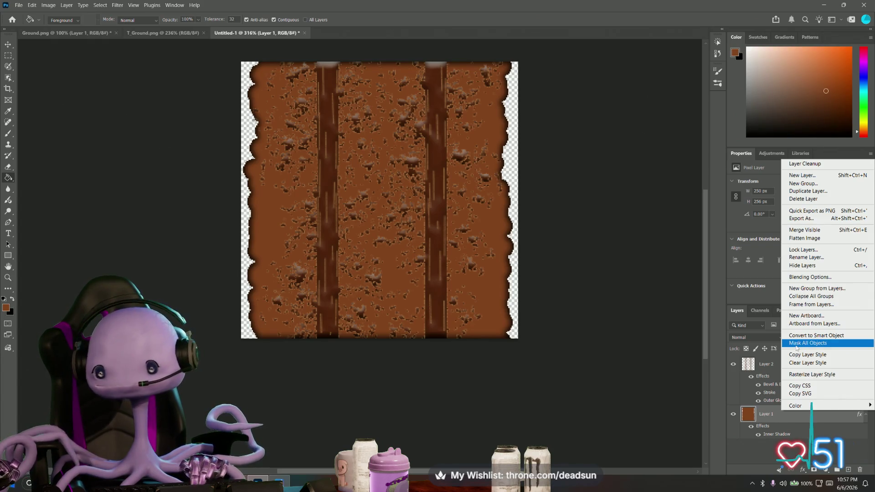
pyautogui.press('Escape')
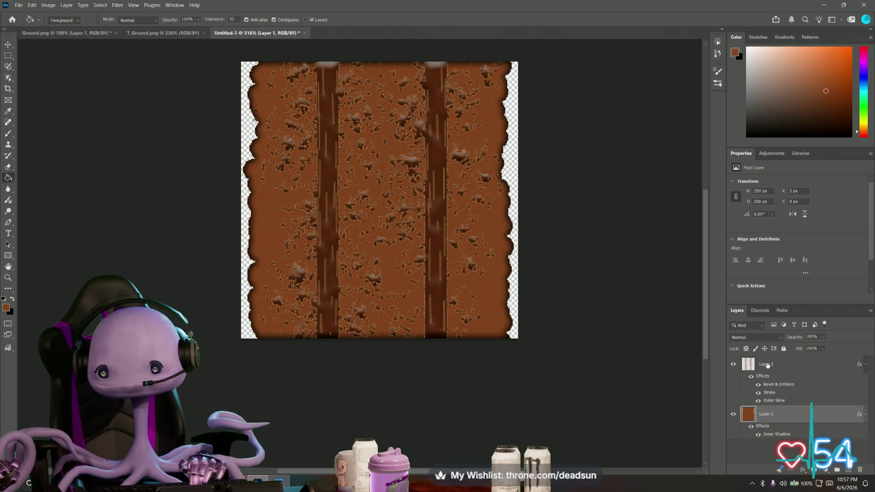
# Turn off Layer 2's Bevel & Emboss, Stroke and Outer Glow and confirm
pyautogui.click(778, 363)
pyautogui.doubleClick(778, 364)
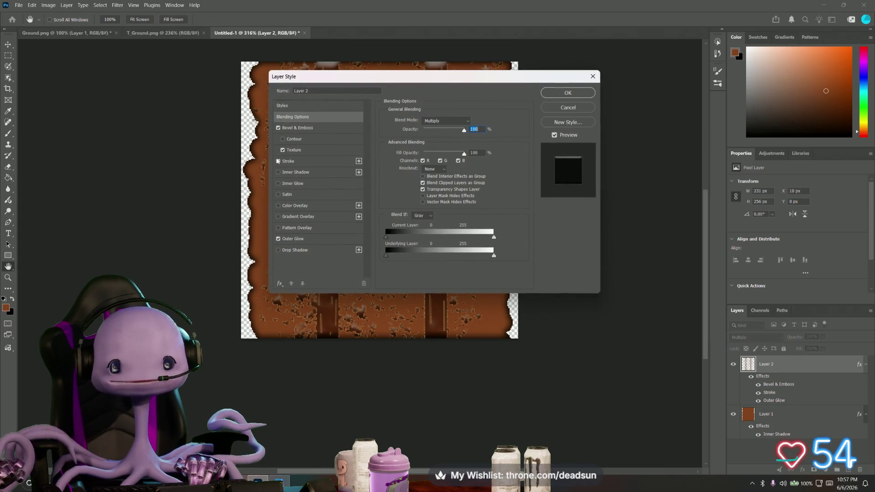
pyautogui.moveTo(357, 76); pyautogui.dragTo(480, 165)
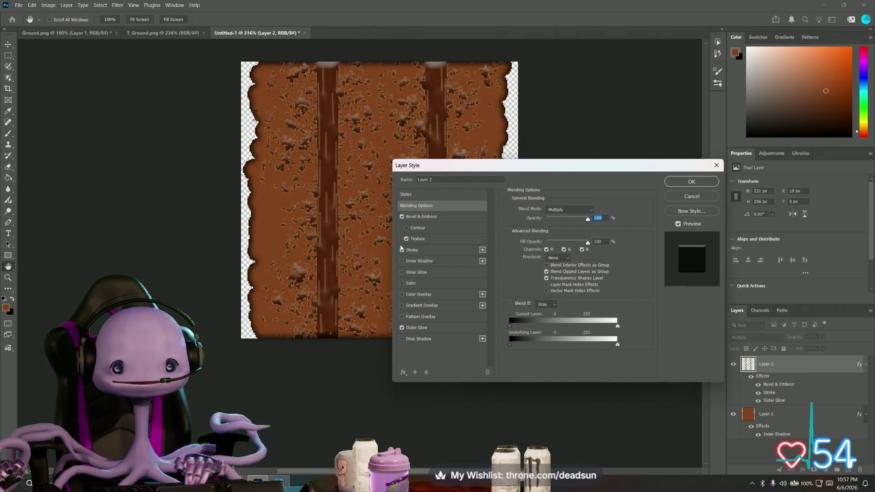
pyautogui.click(402, 250)
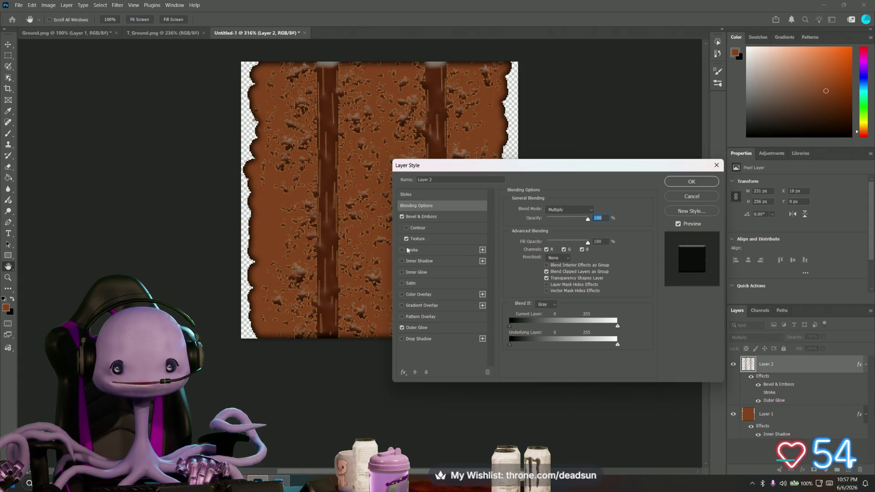
pyautogui.click(402, 217)
pyautogui.click(401, 327)
pyautogui.click(401, 327)
pyautogui.click(402, 327)
pyautogui.click(401, 328)
pyautogui.click(401, 328)
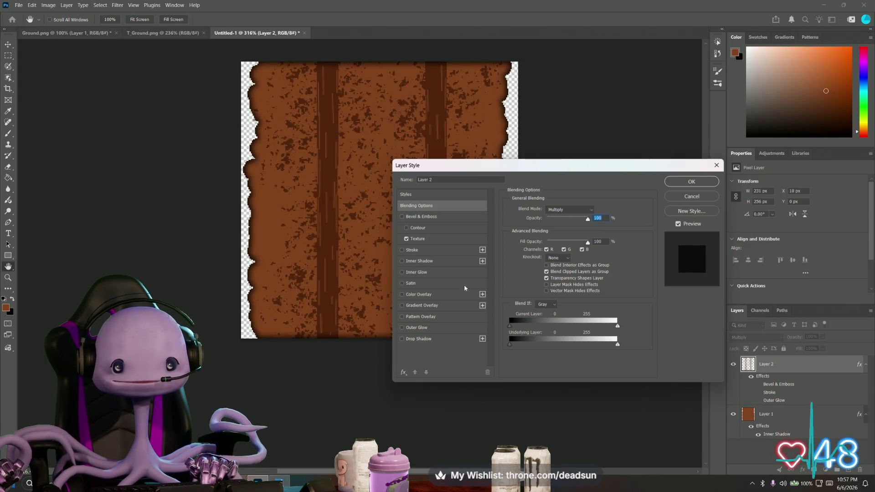
pyautogui.press('Return')
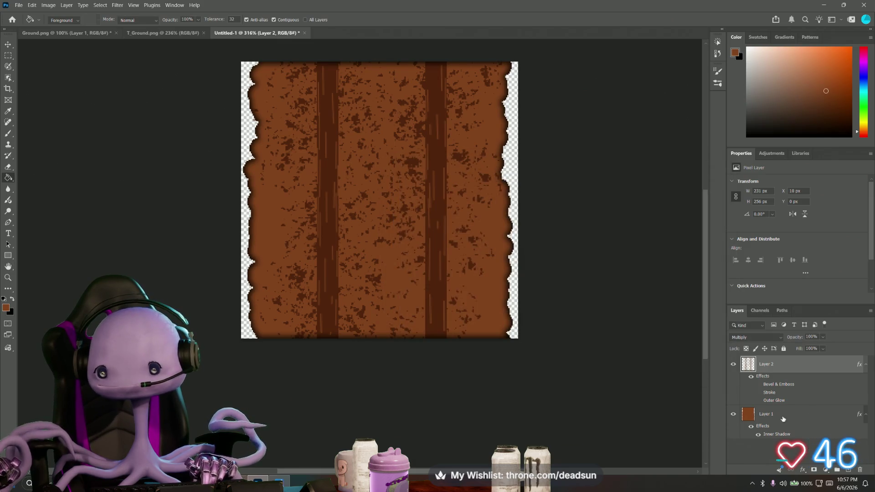
# Compare Layer 1 with and without its Inner Shadow and apply it without the shadow
pyautogui.doubleClick(809, 414)
pyautogui.doubleClick(809, 414)
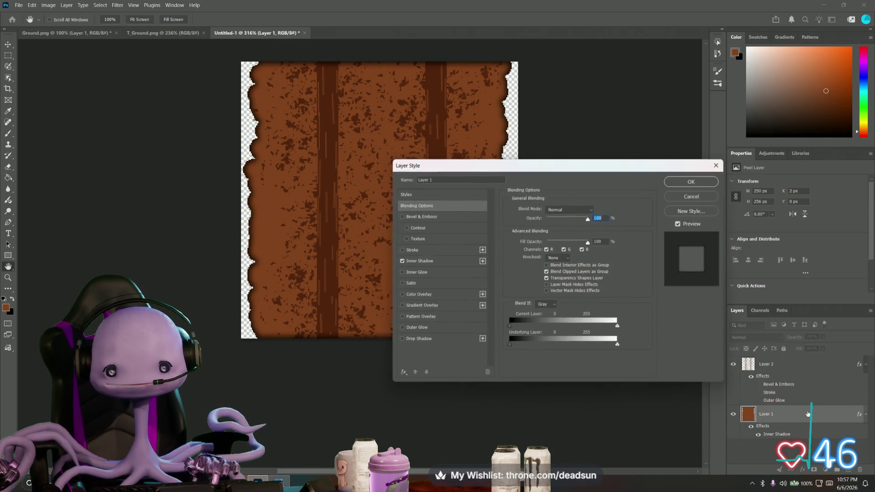
pyautogui.click(402, 261)
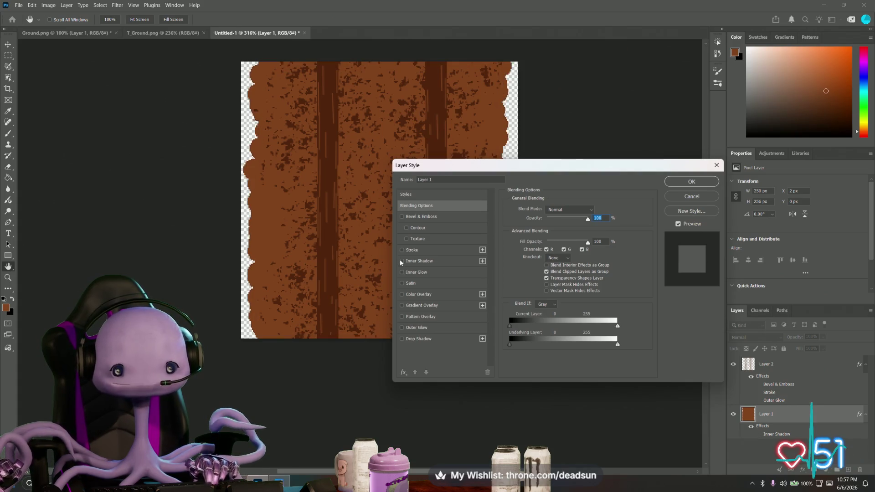
pyautogui.click(402, 262)
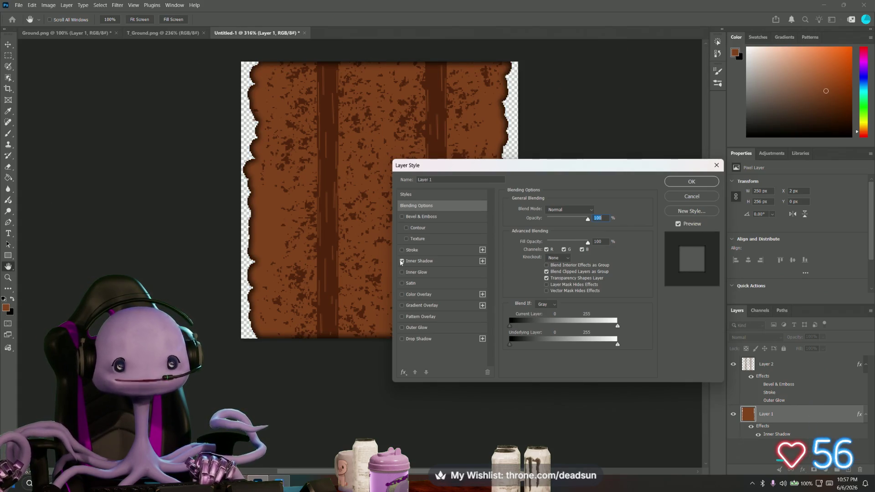
pyautogui.click(401, 261)
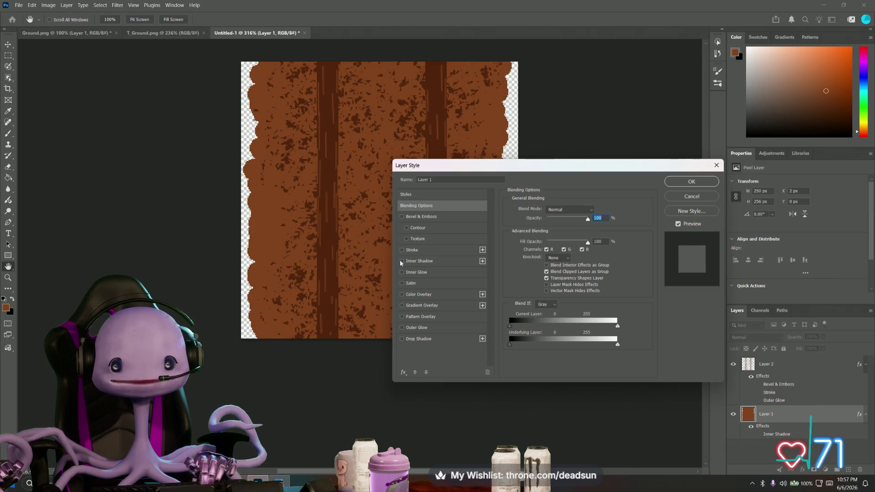
pyautogui.moveTo(687, 172)
pyautogui.mouseDown()
pyautogui.moveTo(597, 212)
pyautogui.moveTo(588, 226)
pyautogui.mouseUp()
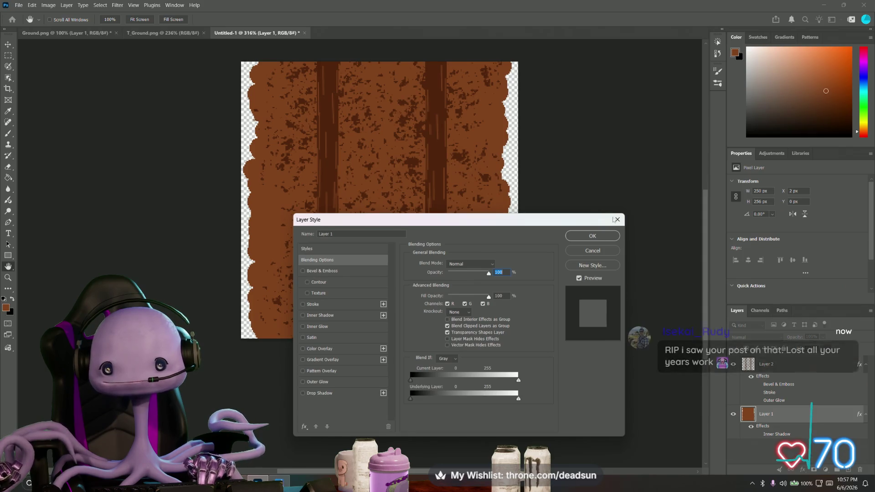
pyautogui.click(618, 219)
pyautogui.rightClick(780, 415)
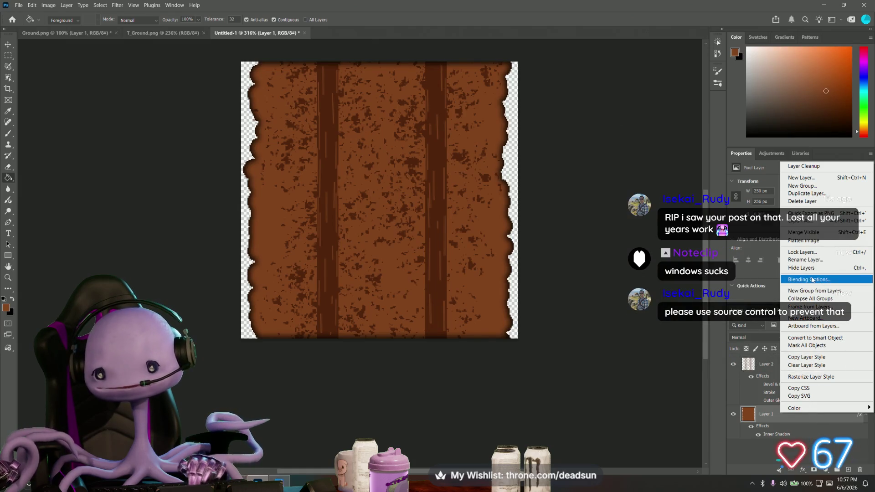
pyautogui.click(773, 435)
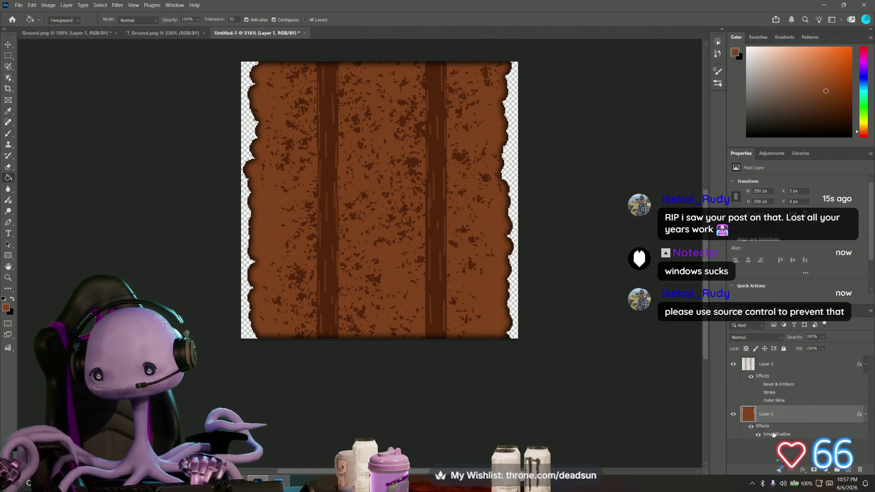
pyautogui.doubleClick(790, 413)
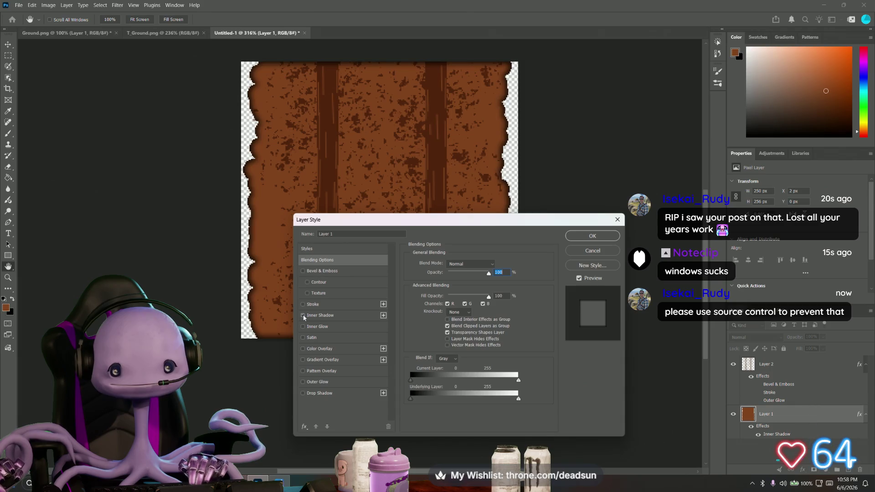
pyautogui.click(591, 237)
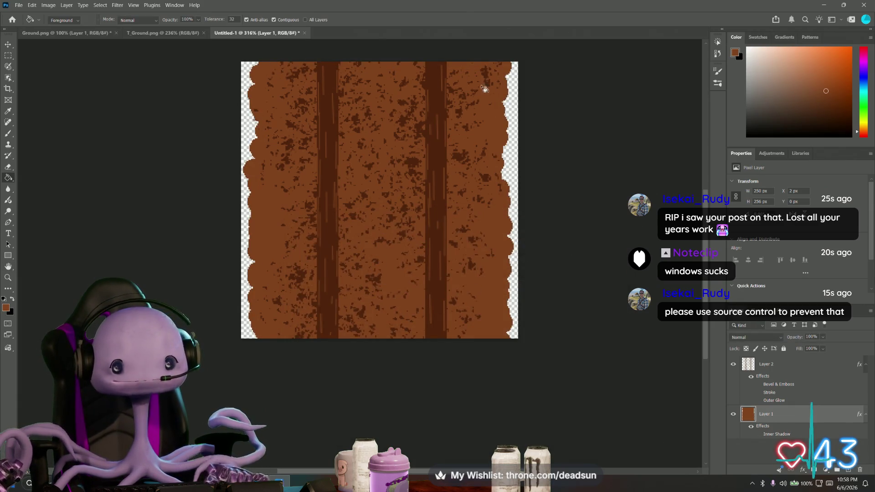
# Re-enable Layer 1's Inner Shadow, keep Knockout at None and enable Transparency Shapes Layer
pyautogui.doubleClick(796, 426)
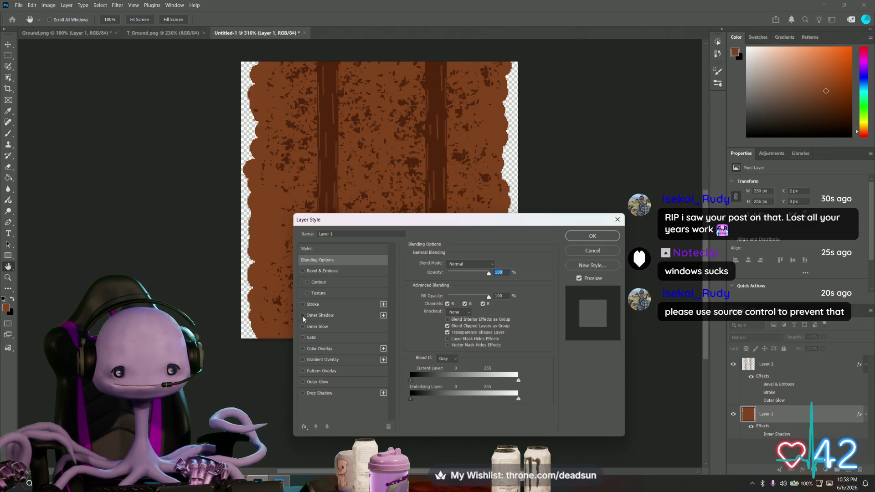
pyautogui.click(303, 316)
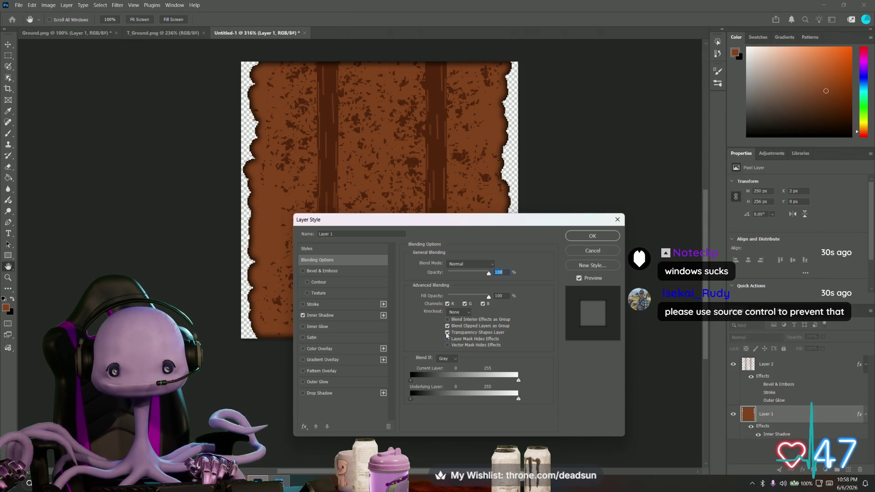
pyautogui.click(464, 313)
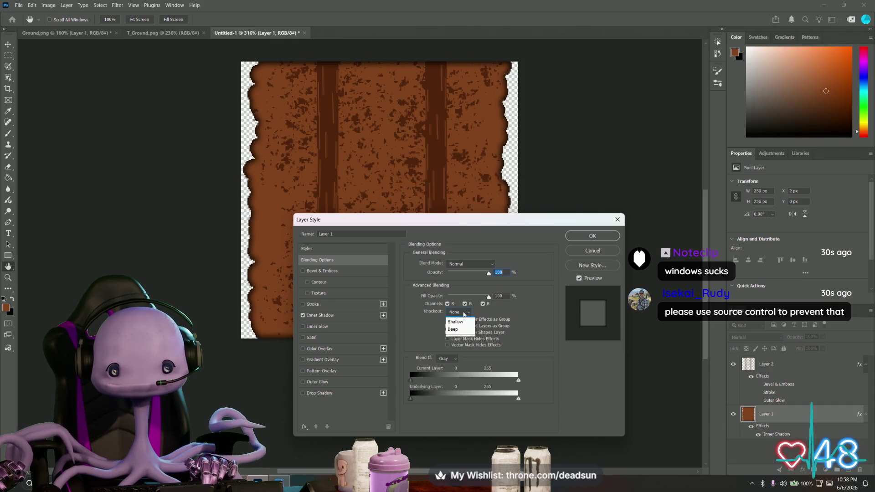
pyautogui.click(454, 320)
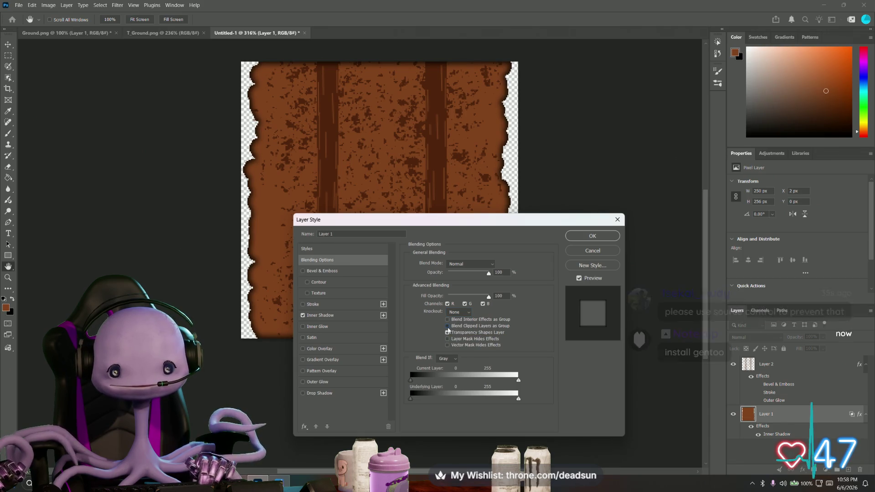
pyautogui.click(447, 333)
pyautogui.click(448, 333)
pyautogui.click(447, 333)
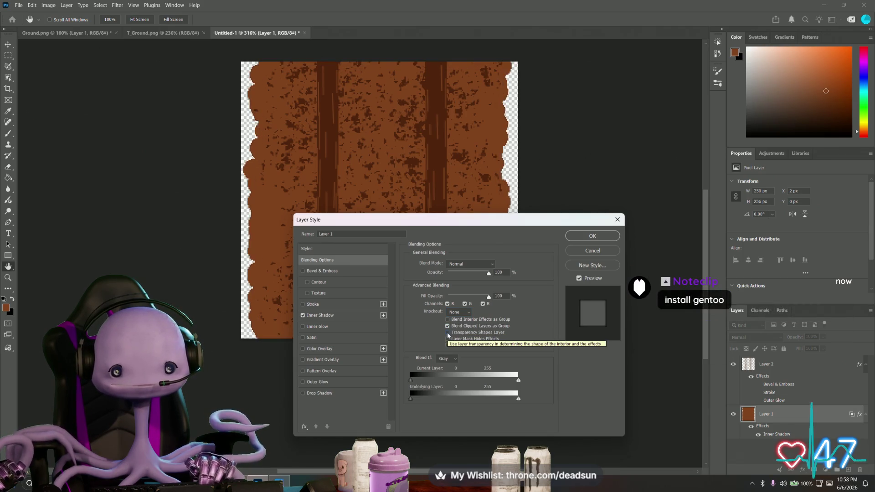
pyautogui.click(448, 333)
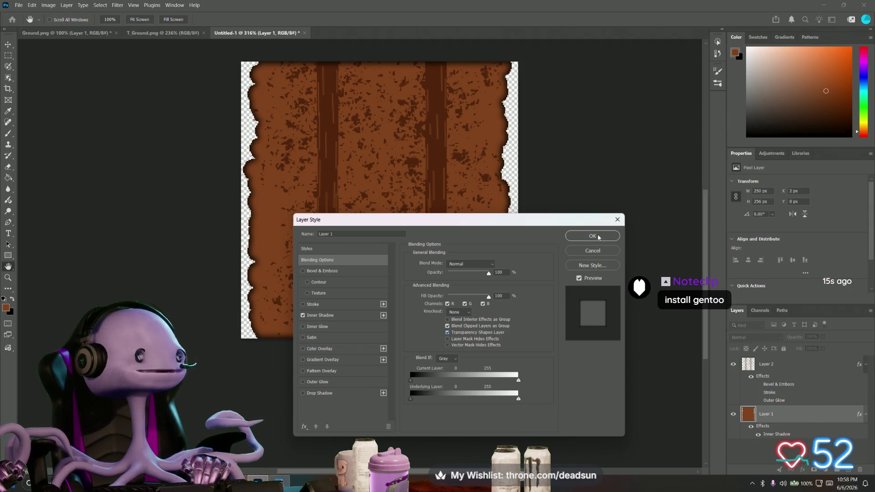
pyautogui.press('g')
pyautogui.press('Return')
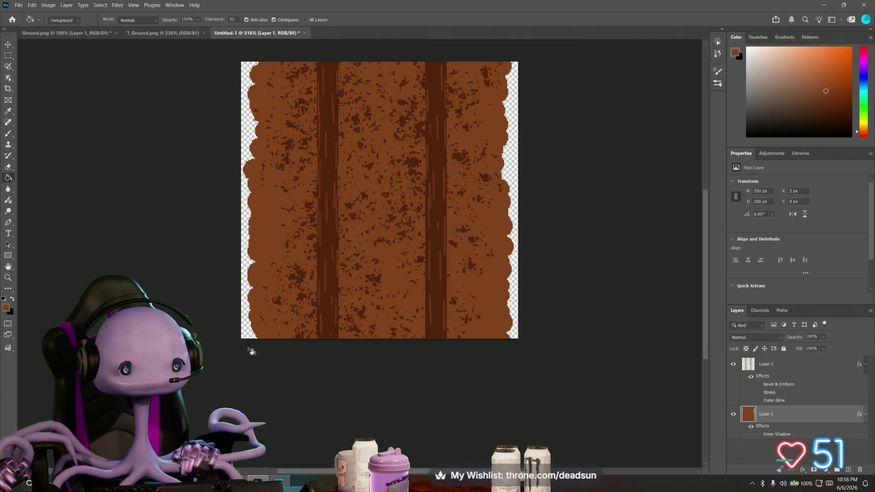
# Add an empty Layer 3 above Layer 2 and begin picking a pale brown foreground colour
pyautogui.keyDown('alt'); pyautogui.scroll(3, 273, 376); pyautogui.keyUp('alt')
pyautogui.keyDown('alt'); pyautogui.scroll(-4, 273, 371); pyautogui.keyUp('alt')
pyautogui.keyDown('alt'); pyautogui.scroll(3, 274, 375); pyautogui.keyUp('alt')
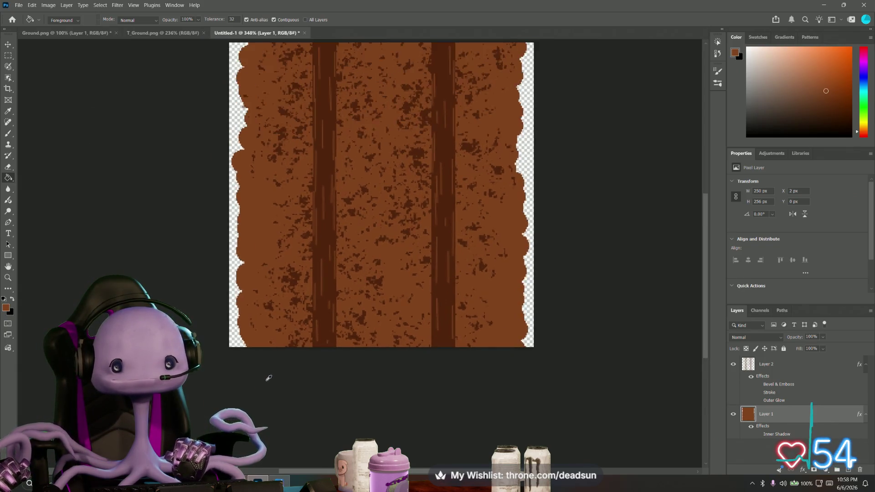
pyautogui.click(770, 364)
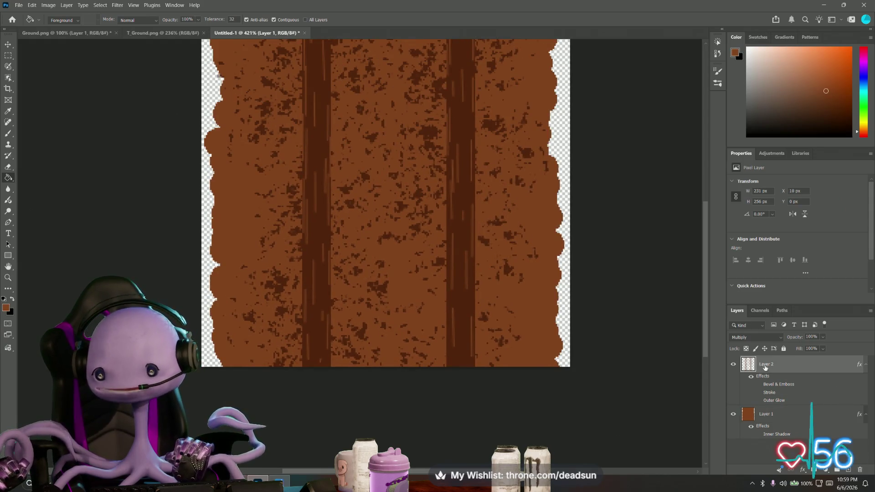
pyautogui.click(850, 470)
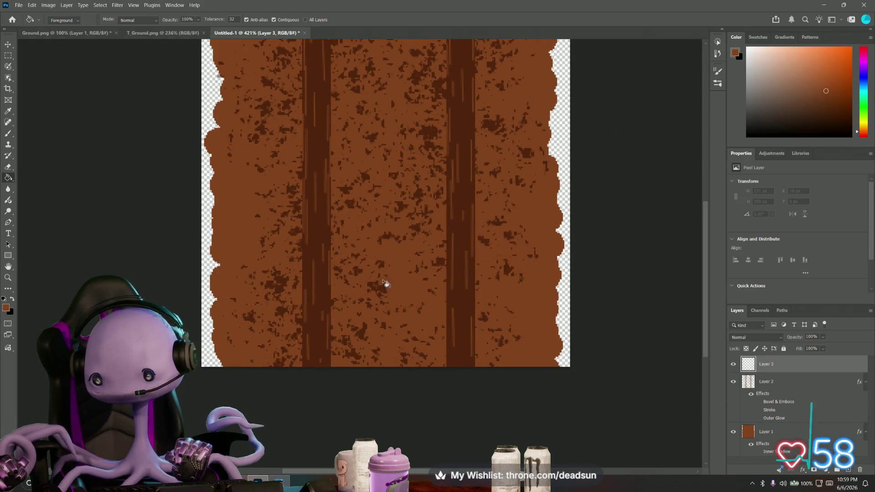
pyautogui.click(6, 308)
pyautogui.click(341, 154)
# Set the foreground colour to the pale greyish brown #ab9c94
pyautogui.moveTo(341, 154); pyautogui.dragTo(340, 153)
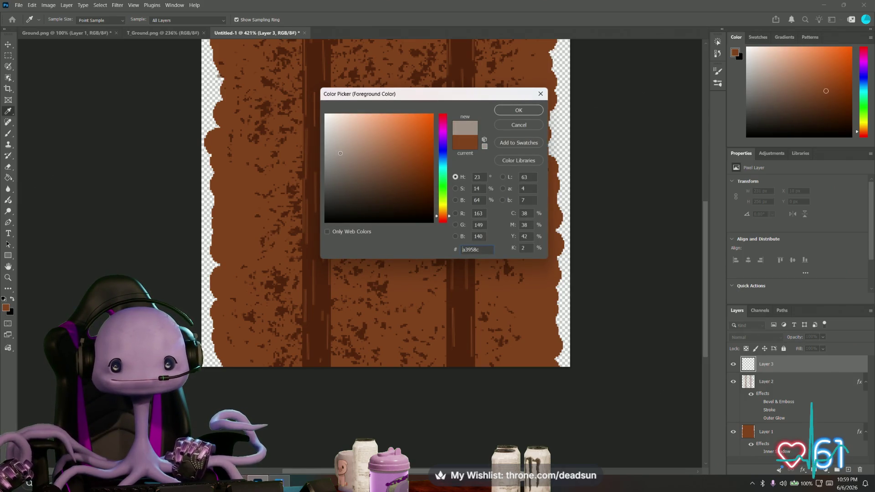
pyautogui.click(518, 110)
pyautogui.press('g')
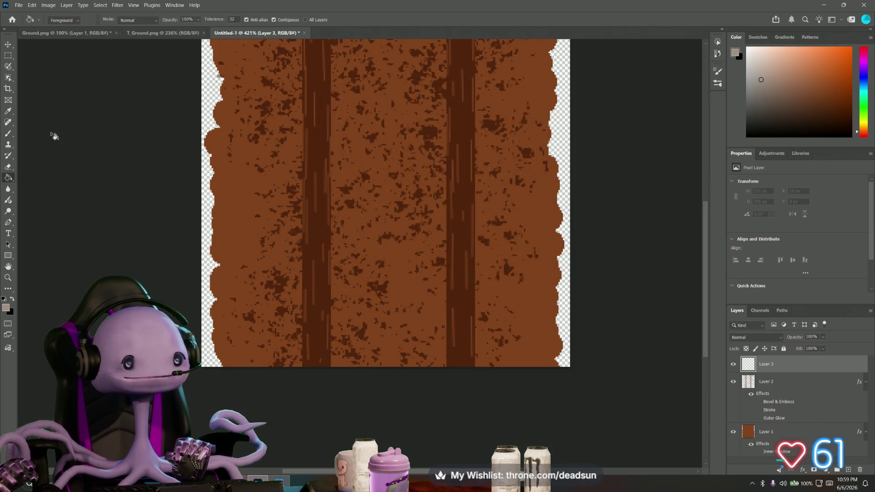
# Choose the Brush tool with the Natural Edge preset at 3 px size
pyautogui.click(7, 133)
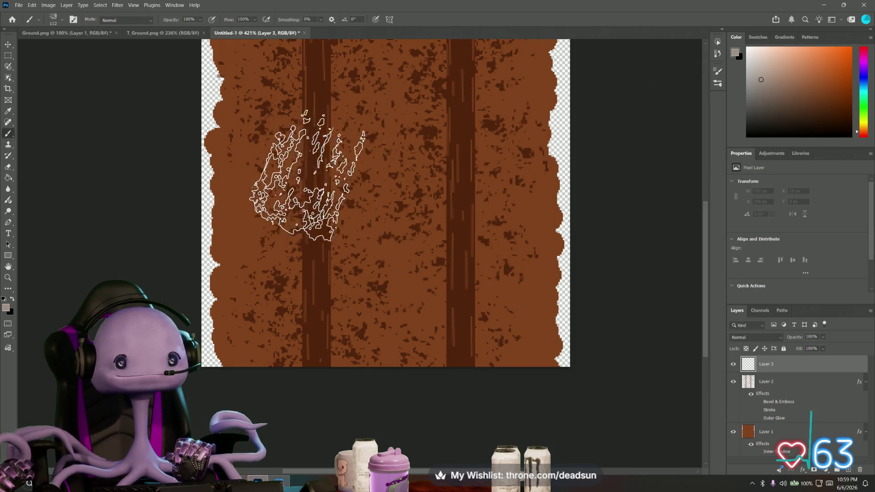
pyautogui.click(39, 21)
pyautogui.click(53, 21)
pyautogui.scroll(3, 45, 134)
pyautogui.scroll(-5, 45, 141)
pyautogui.click(33, 131)
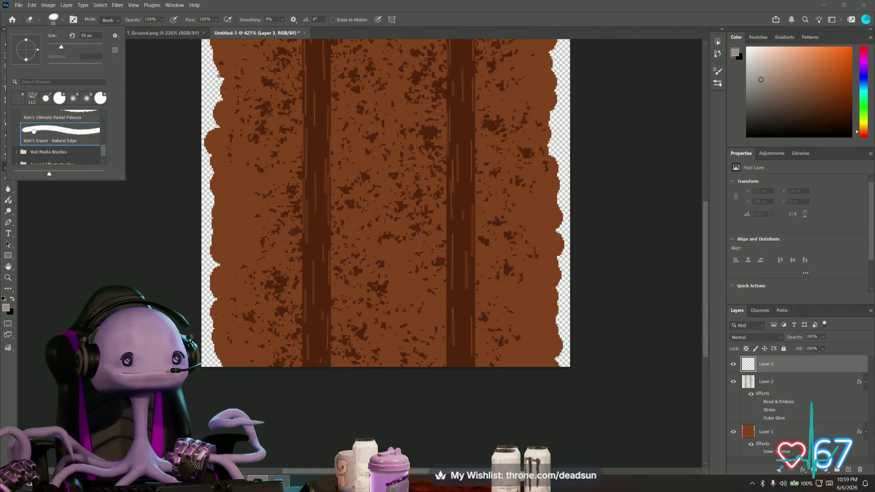
pyautogui.moveTo(62, 48); pyautogui.dragTo(48, 49)
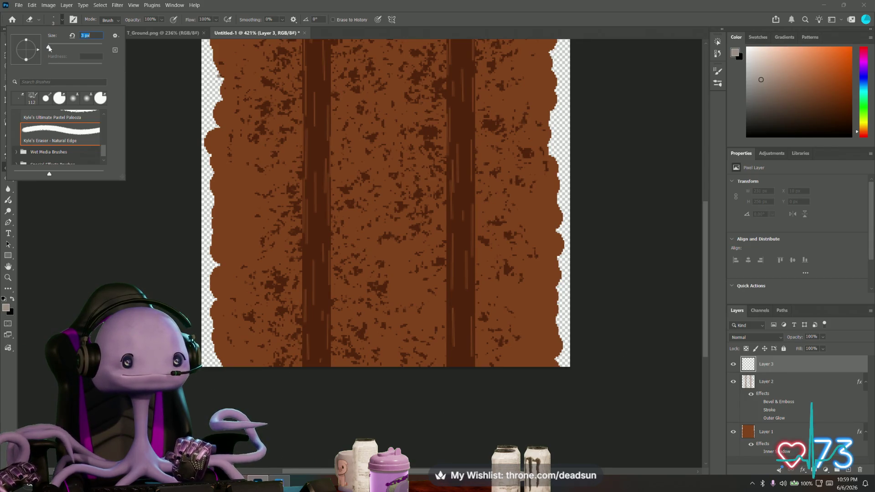
pyautogui.press('Return')
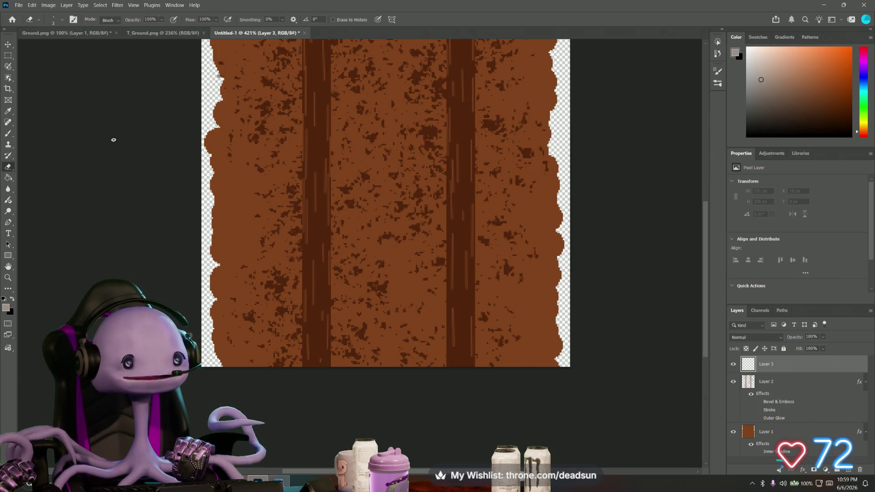
pyautogui.click(8, 133)
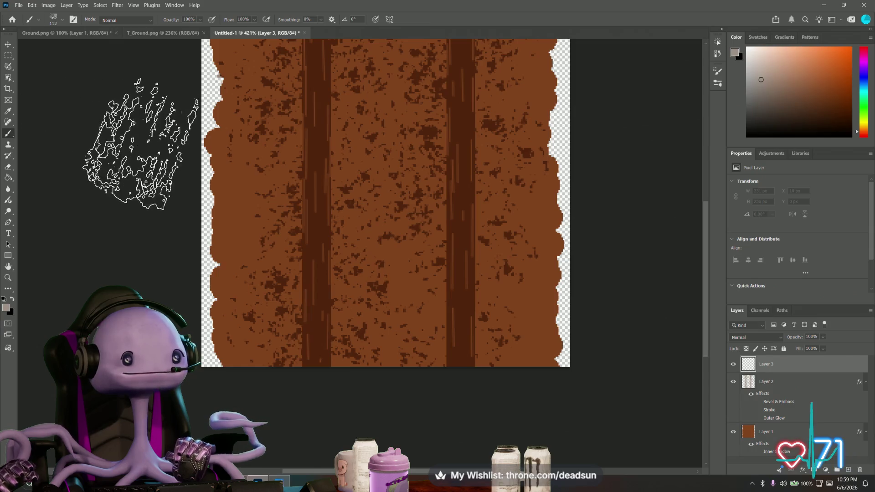
pyautogui.click(55, 20)
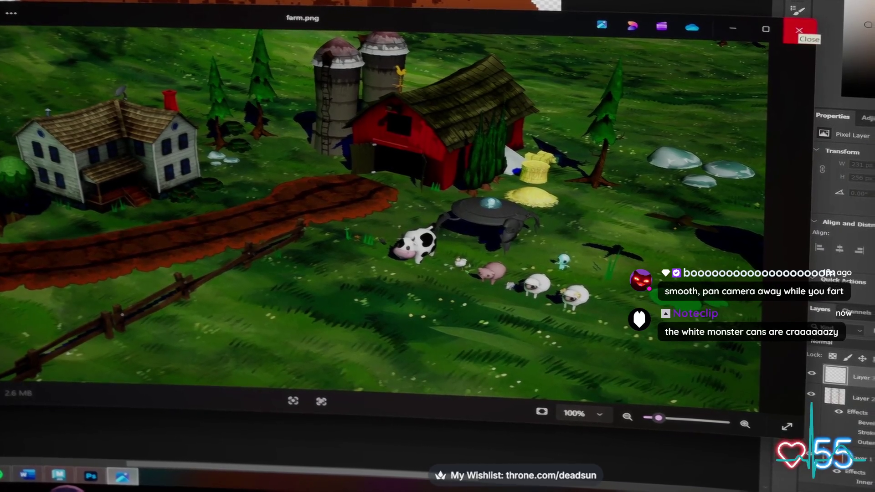
# Close the farm.png preview in Photos and switch over to the Maya farm scene
pyautogui.click(799, 30)
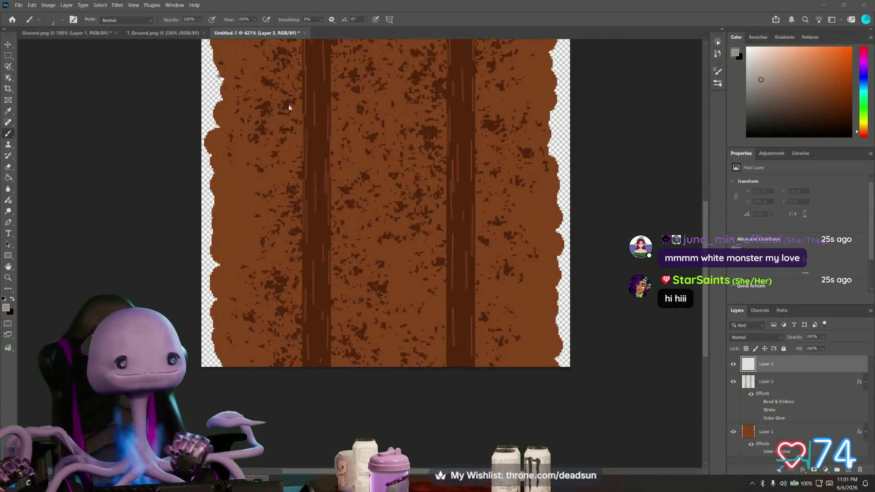
pyautogui.hotkey('alt', 'Tab')
pyautogui.hotkey('alt', 'Tab')
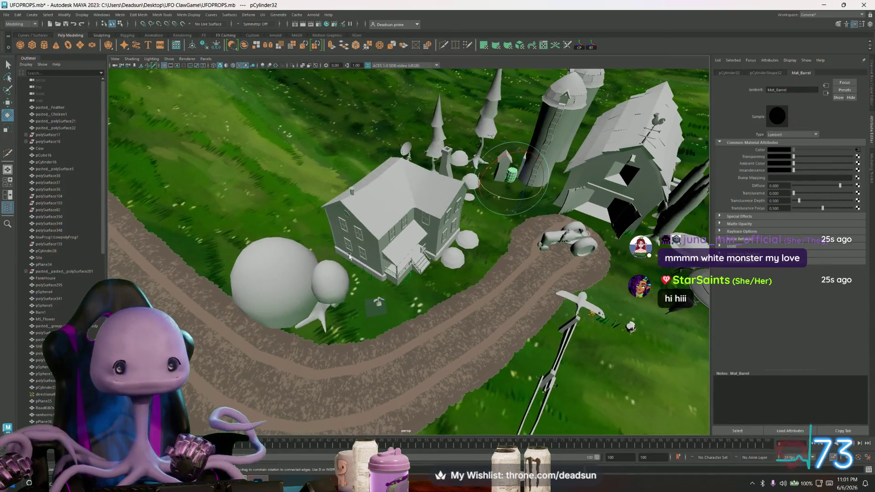
# Glance at the Maya road, then begin a Save As in Photoshop and cancel it
pyautogui.keyDown('alt'); pyautogui.moveTo(349, 256); pyautogui.dragTo(305, 202); pyautogui.keyUp('alt')
pyautogui.hotkey('alt', 'Tab')
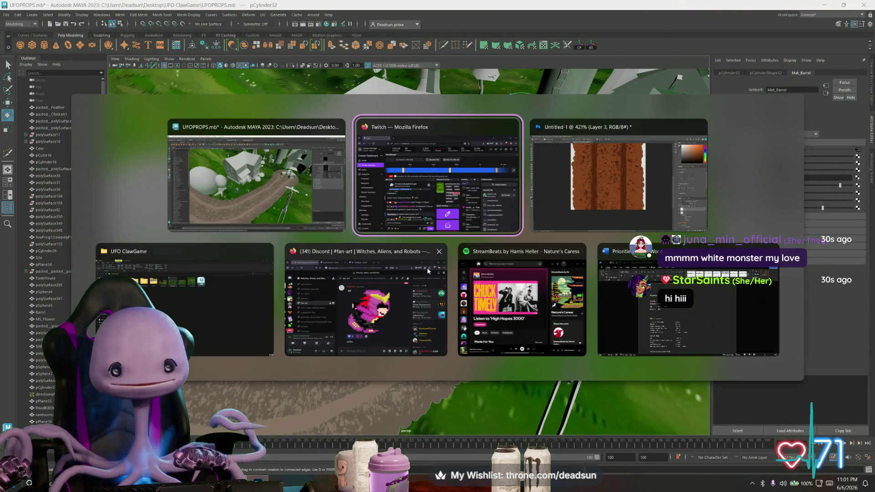
pyautogui.click(19, 5)
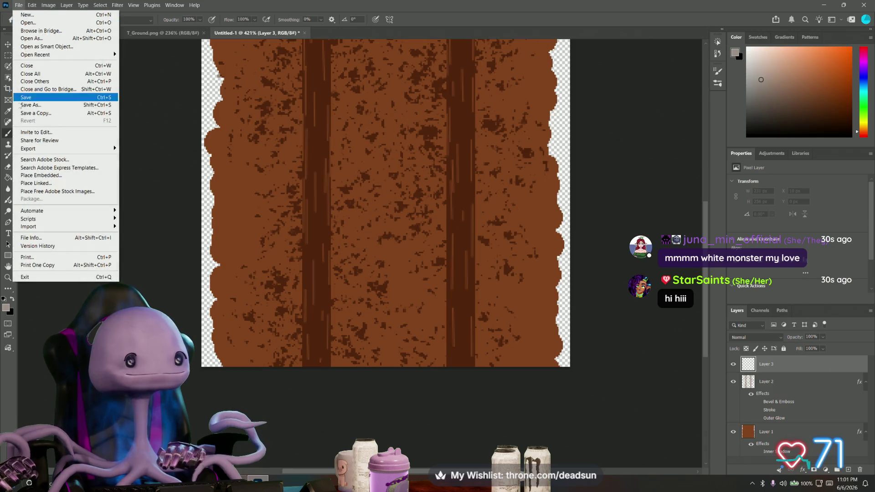
pyautogui.click(37, 107)
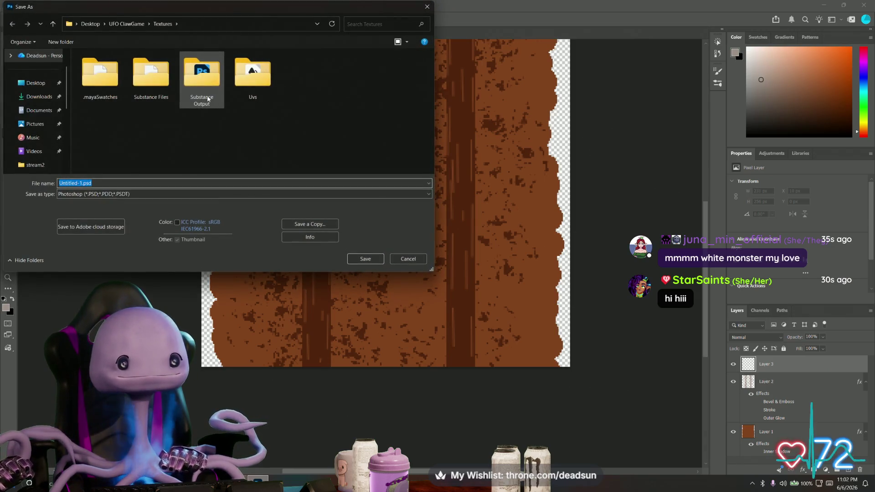
pyautogui.click(112, 194)
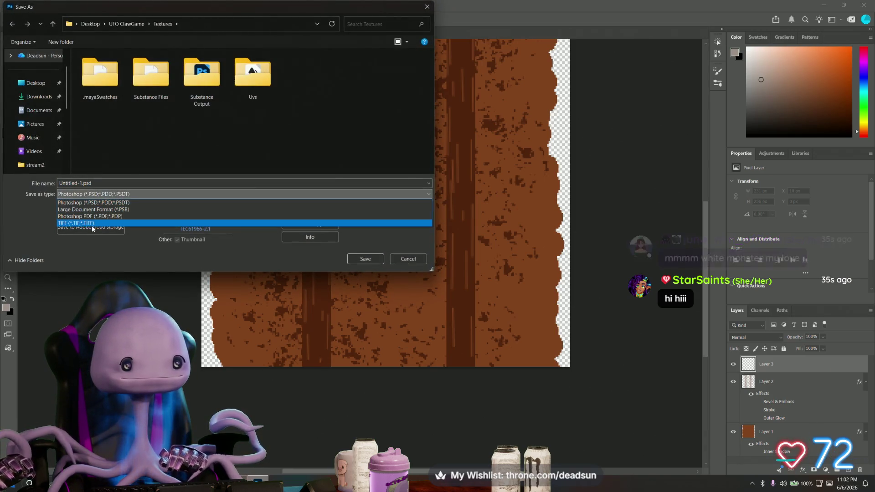
pyautogui.click(398, 260)
pyautogui.click(397, 260)
# Save a PNG copy of the texture over Road.png, confirming the replacement and PNG options
pyautogui.hotkey('alt', 'f')
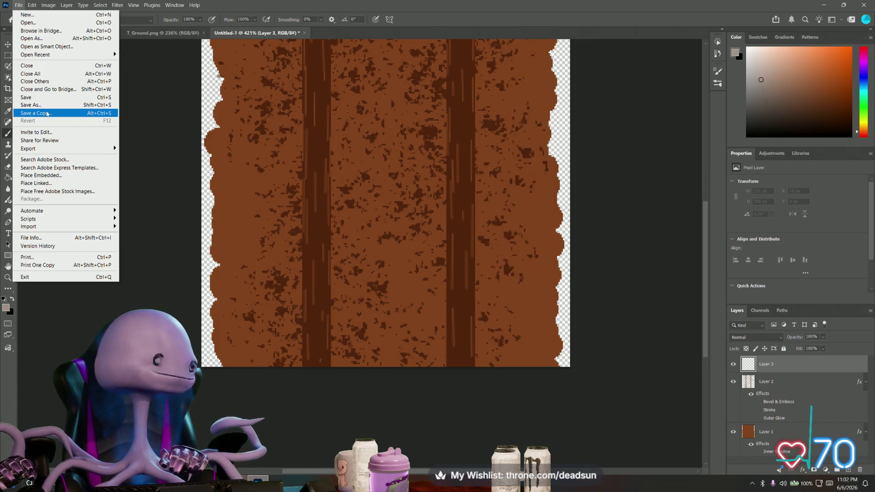
pyautogui.click(48, 113)
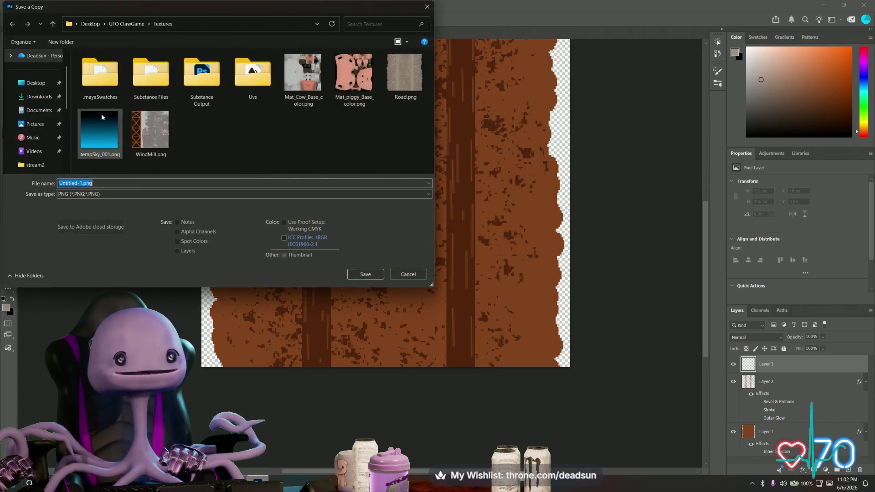
pyautogui.click(404, 73)
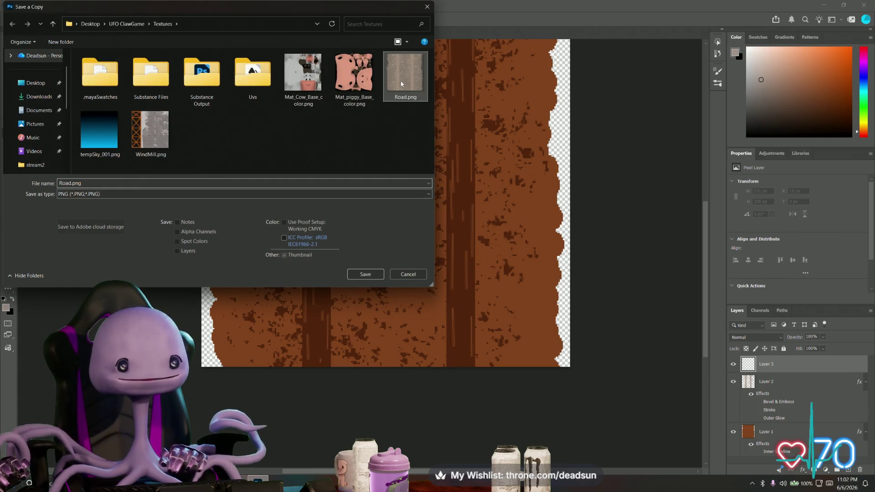
pyautogui.click(371, 275)
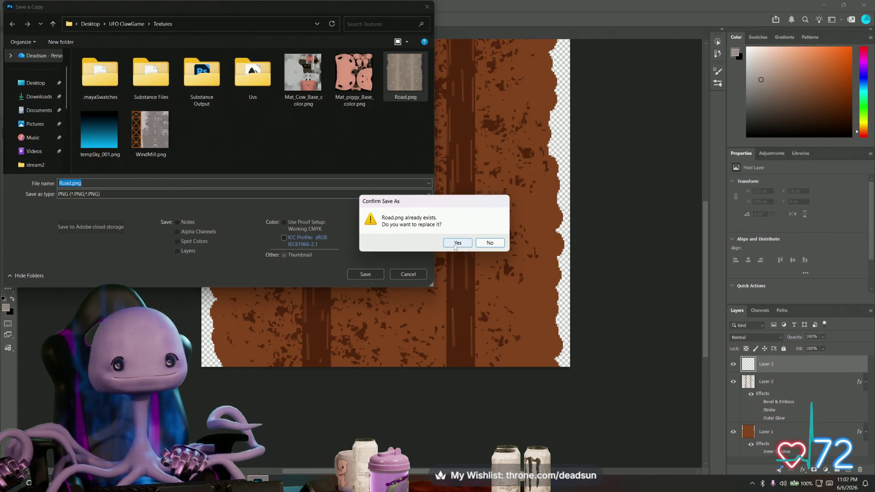
pyautogui.click(455, 242)
pyautogui.click(486, 146)
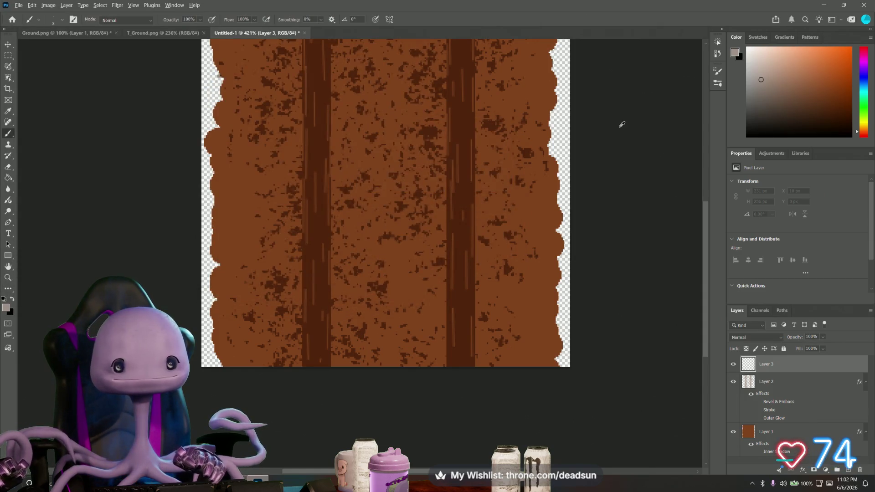
pyautogui.hotkey('alt', 'Tab')
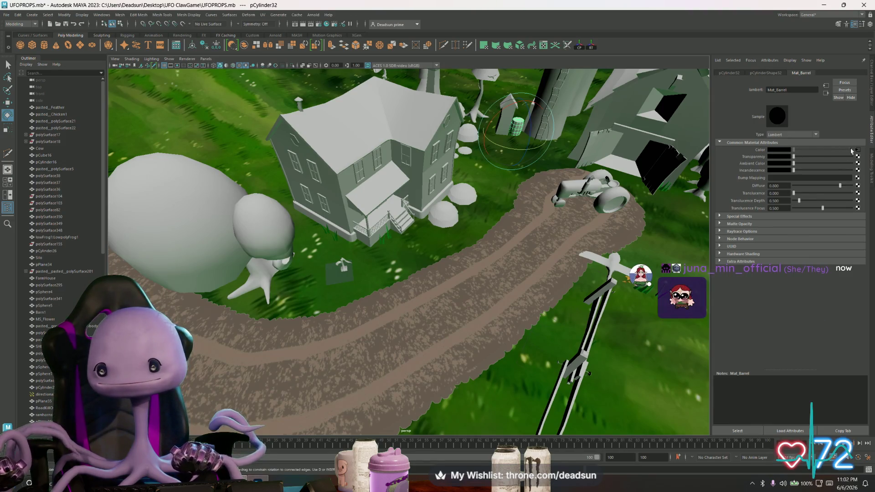
# Reload the road plane's Muddy_Road file texture, after first reloading the barrel's texture
pyautogui.click(857, 149)
pyautogui.click(783, 178)
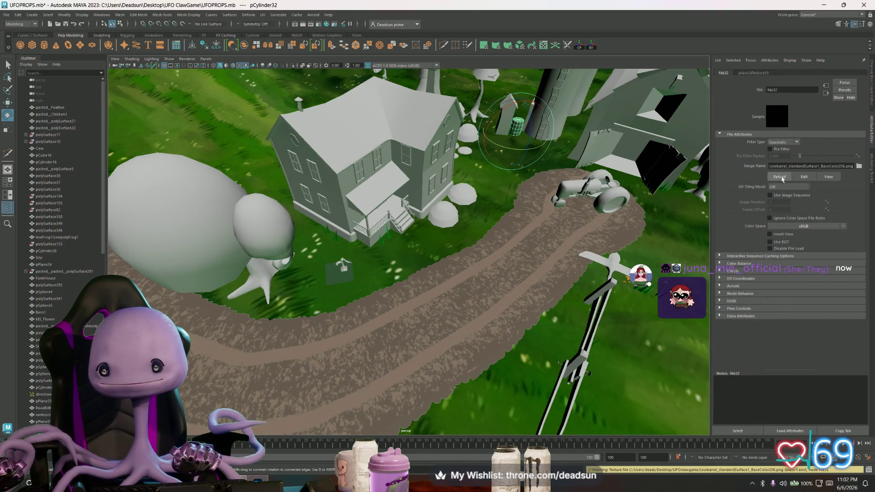
pyautogui.click(494, 286)
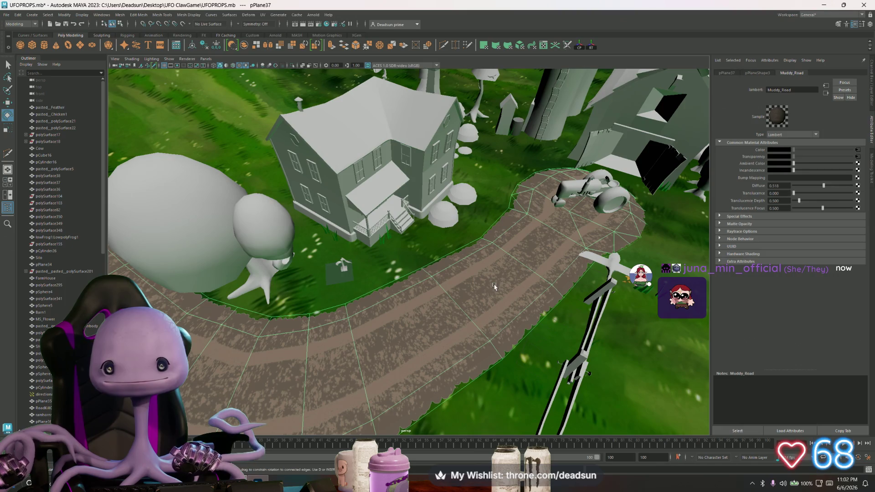
pyautogui.click(857, 150)
pyautogui.click(779, 177)
# Orbit and zoom around the farm to view the new rutted dirt road
pyautogui.scroll(-10, 435, 276)
pyautogui.moveTo(435, 277)
pyautogui.keyDown('alt'); pyautogui.mouseDown()
pyautogui.moveTo(364, 285)
pyautogui.moveTo(278, 263)
pyautogui.mouseUp(); pyautogui.keyUp('alt')
pyautogui.scroll(10, 390, 292)
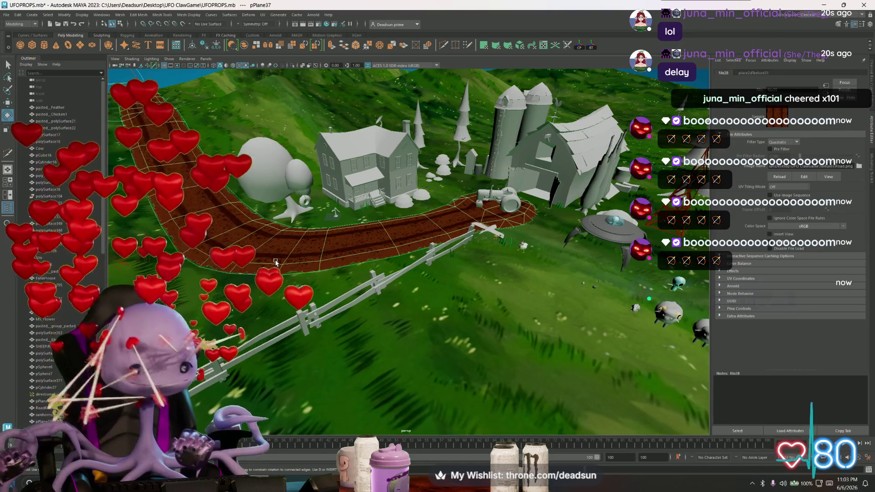
# Zoom and tilt the viewport over the road, ending on a low side view of the animals
pyautogui.scroll(3, 400, 236)
pyautogui.keyDown('alt'); pyautogui.moveTo(401, 235); pyautogui.dragTo(479, 279); pyautogui.keyUp('alt')
pyautogui.scroll(10, 441, 262)
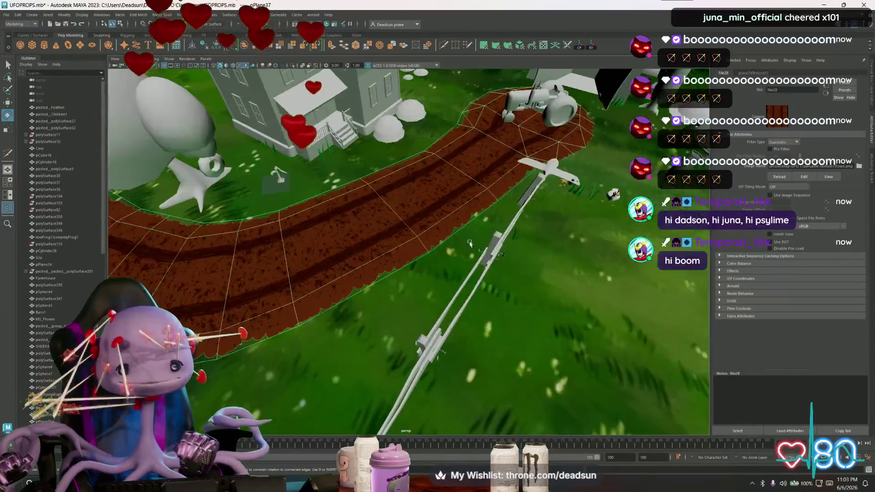
pyautogui.scroll(-10, 459, 322)
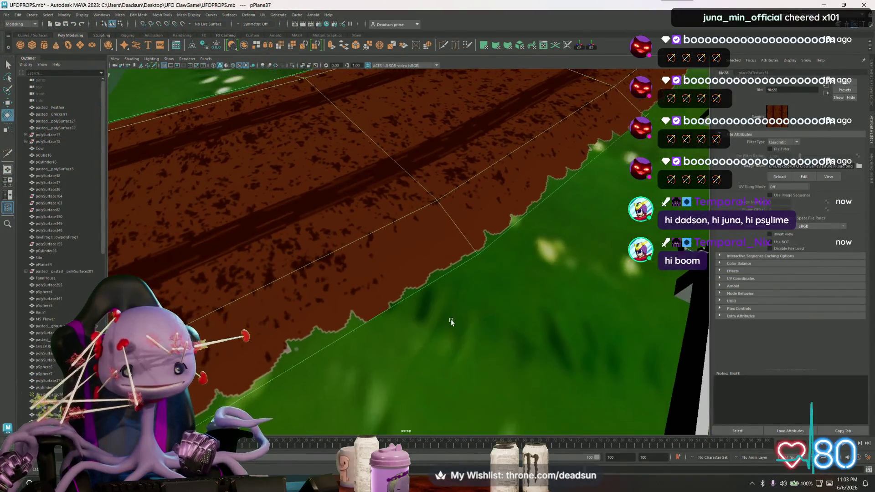
pyautogui.scroll(5, 392, 275)
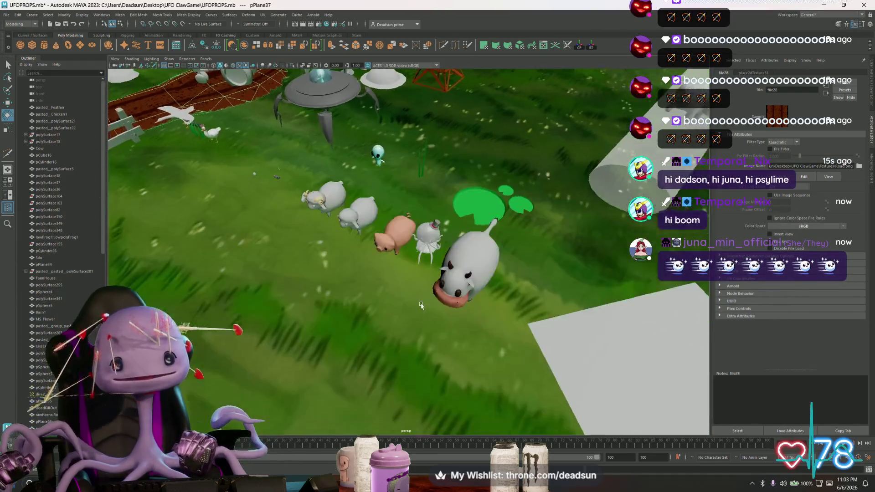
pyautogui.keyDown('alt'); pyautogui.moveTo(420, 312); pyautogui.dragTo(482, 144); pyautogui.keyUp('alt')
# Select the cow, frame it with F, and orbit around it
pyautogui.click(465, 123)
pyautogui.press('f')
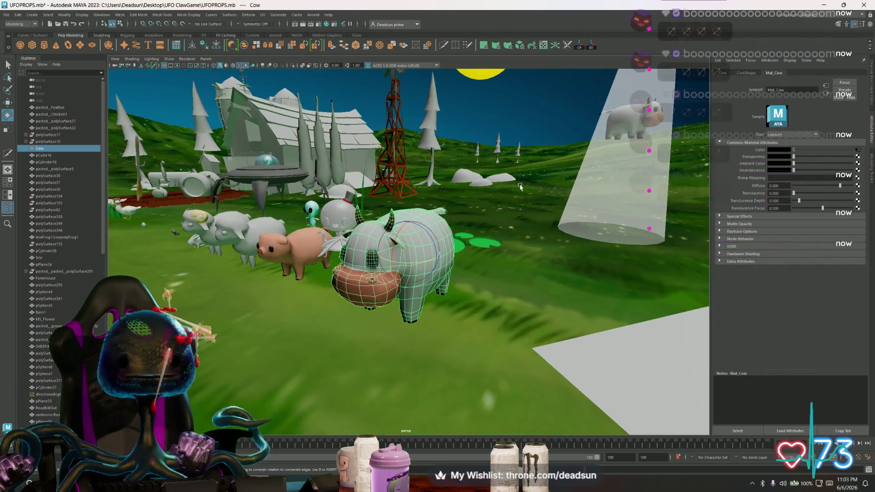
pyautogui.moveTo(471, 232)
pyautogui.keyDown('alt'); pyautogui.mouseDown()
pyautogui.moveTo(579, 245)
pyautogui.moveTo(482, 257)
pyautogui.moveTo(571, 257)
pyautogui.moveTo(474, 246)
pyautogui.moveTo(550, 276)
pyautogui.moveTo(583, 264)
pyautogui.moveTo(414, 286)
pyautogui.moveTo(427, 283)
pyautogui.mouseUp(); pyautogui.keyUp('alt')
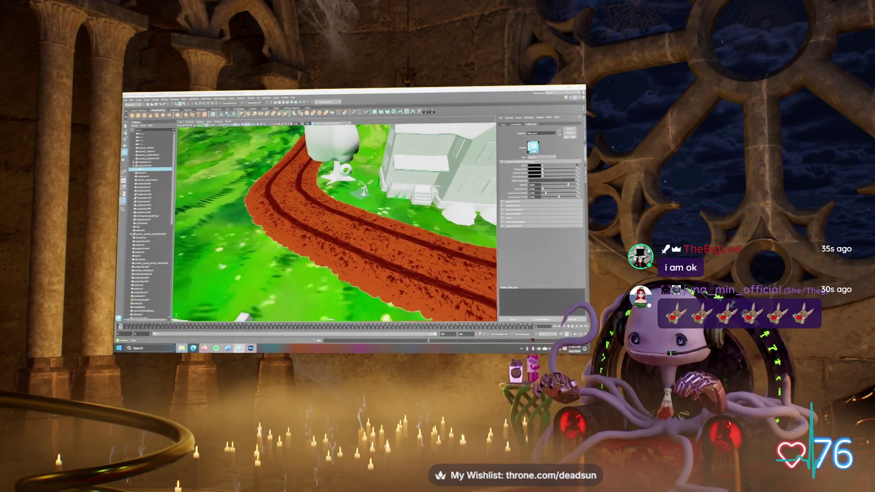
# Back in Photoshop, open and dismiss the pencil's brush tip and preset pickers
pyautogui.hotkey('alt', 'Tab')
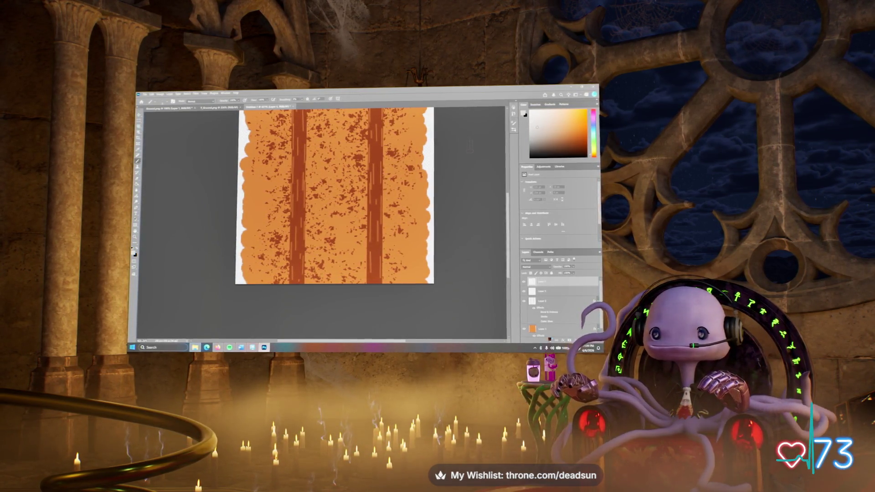
pyautogui.click(153, 101)
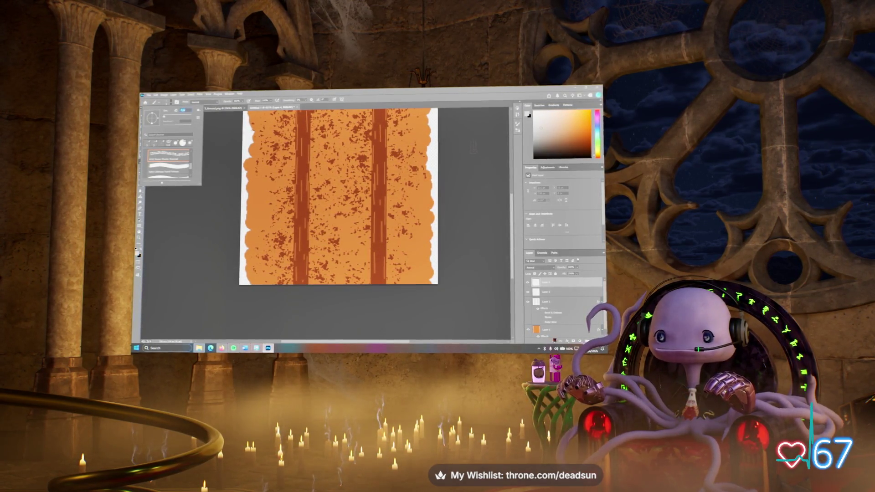
pyautogui.press('Escape')
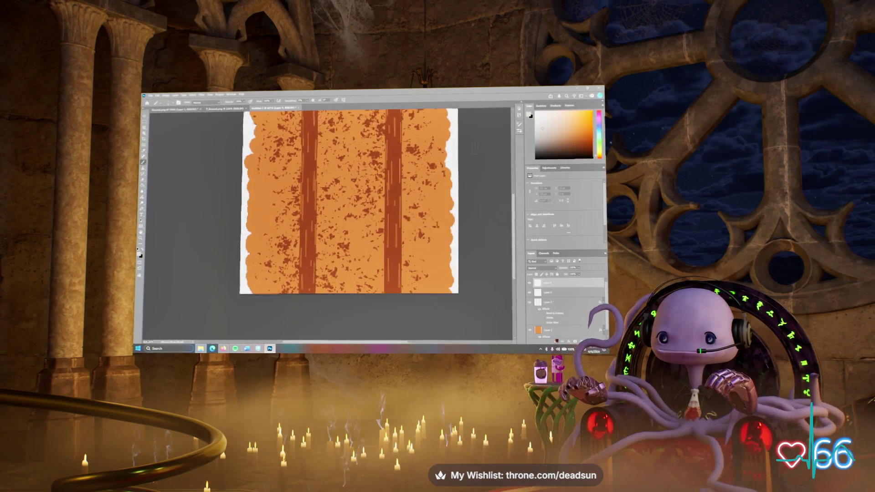
pyautogui.keyDown('alt'); pyautogui.scroll(5, 267, 205); pyautogui.keyUp('alt')
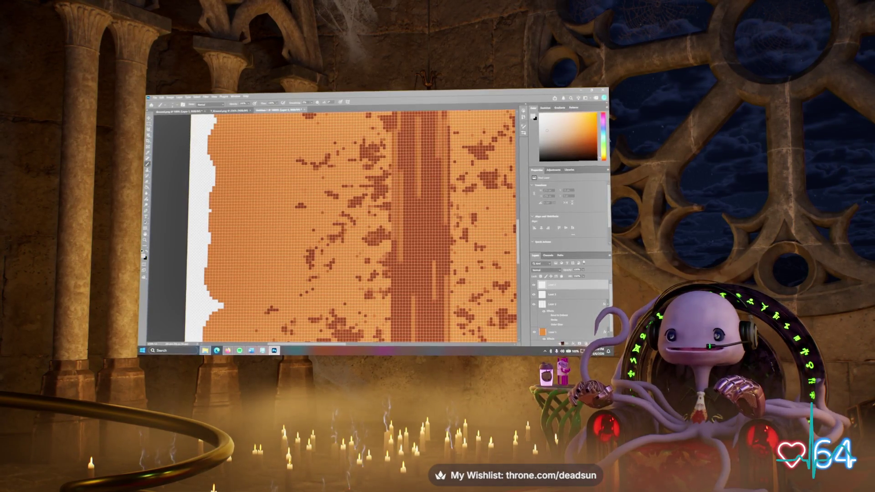
pyautogui.click(162, 105)
pyautogui.press('Escape')
pyautogui.press('Escape')
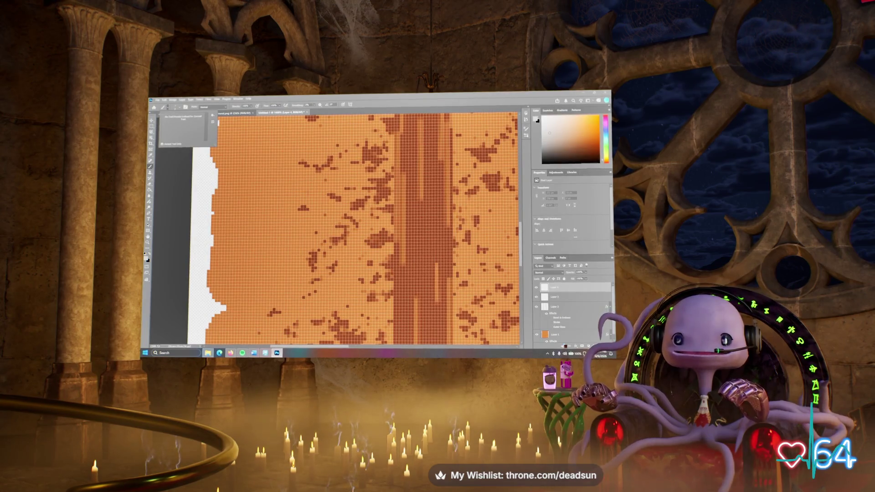
pyautogui.scroll(1, 365, 228)
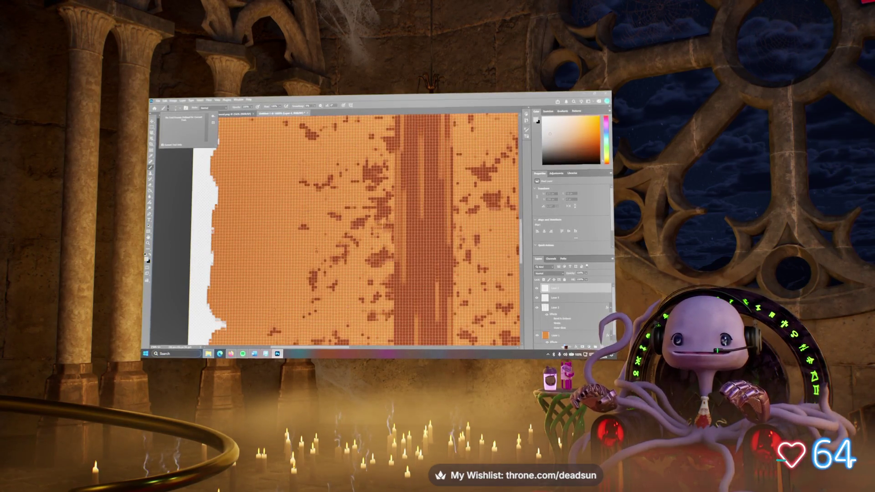
pyautogui.press('Escape')
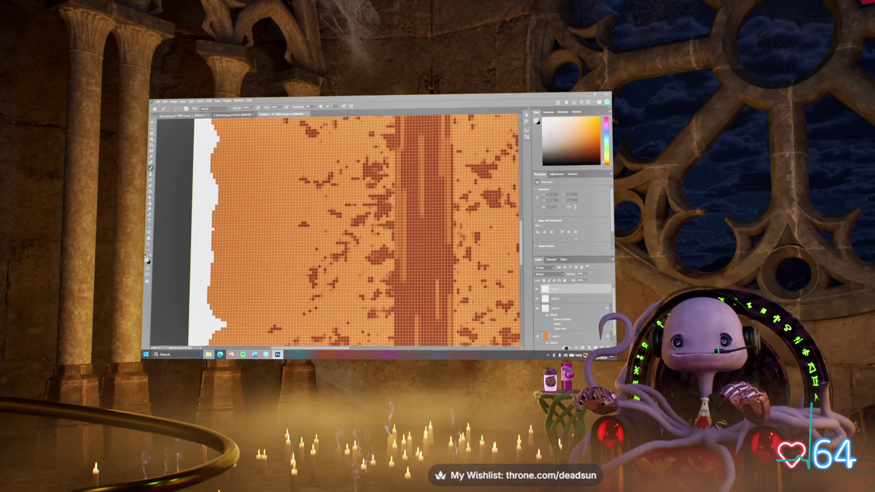
# Review the pencil tip size and shape settings, then zoom out to see the whole texture
pyautogui.click(163, 109)
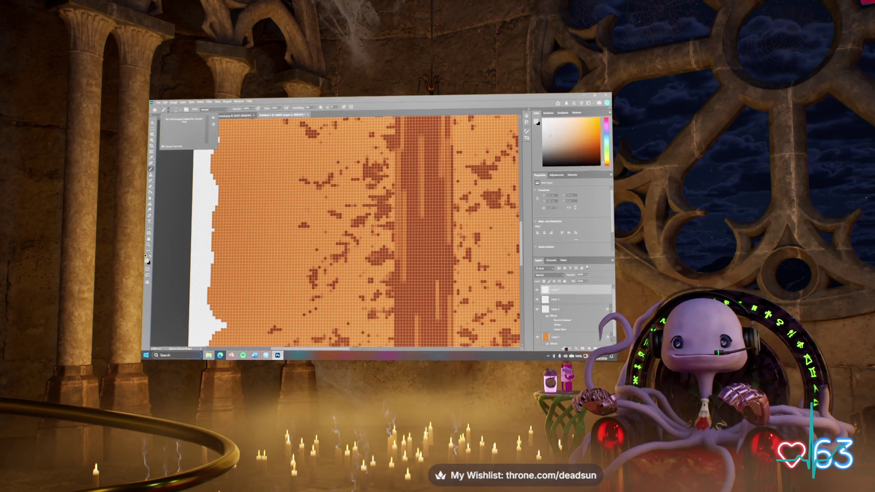
pyautogui.click(175, 110)
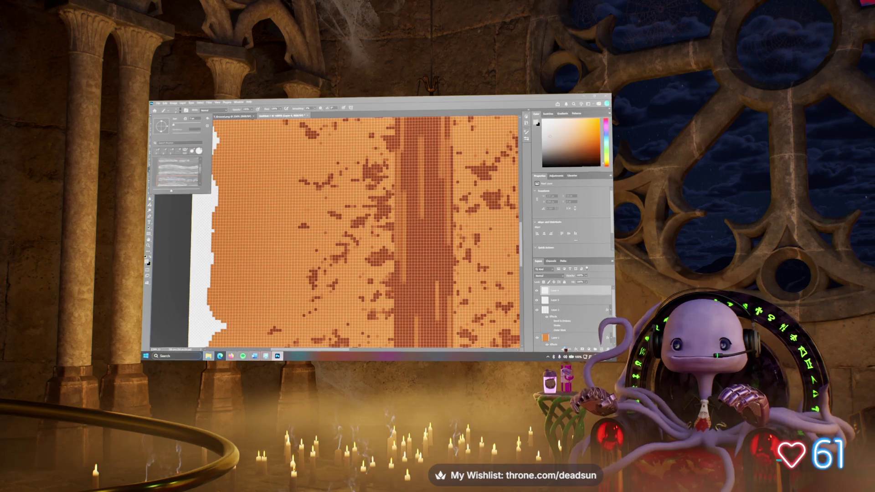
pyautogui.scroll(-1, 178, 173)
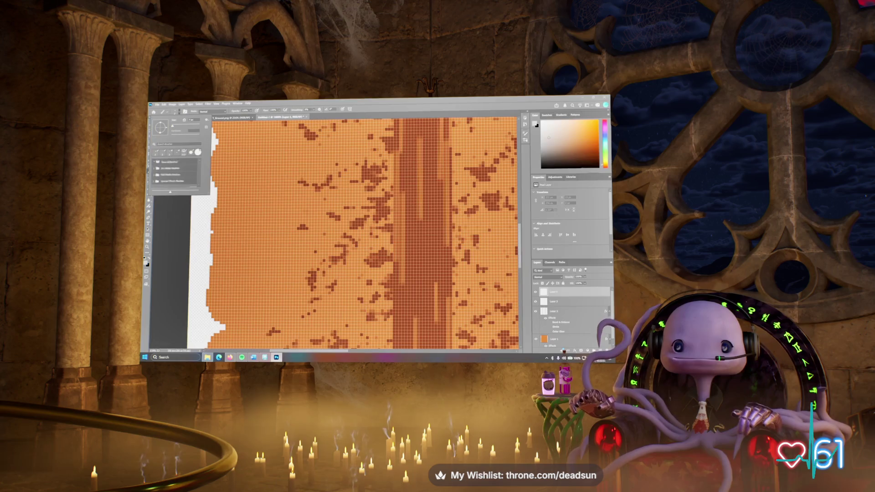
pyautogui.scroll(2, 364, 232)
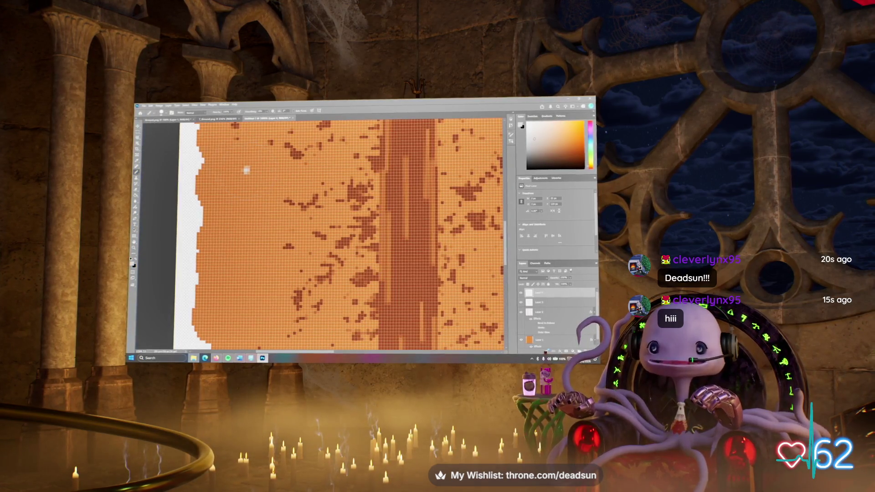
pyautogui.click(162, 112)
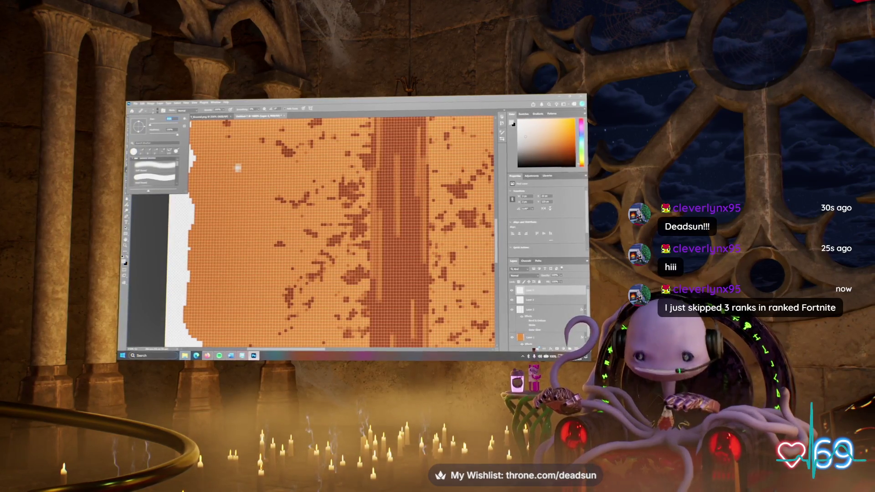
pyautogui.press('Escape')
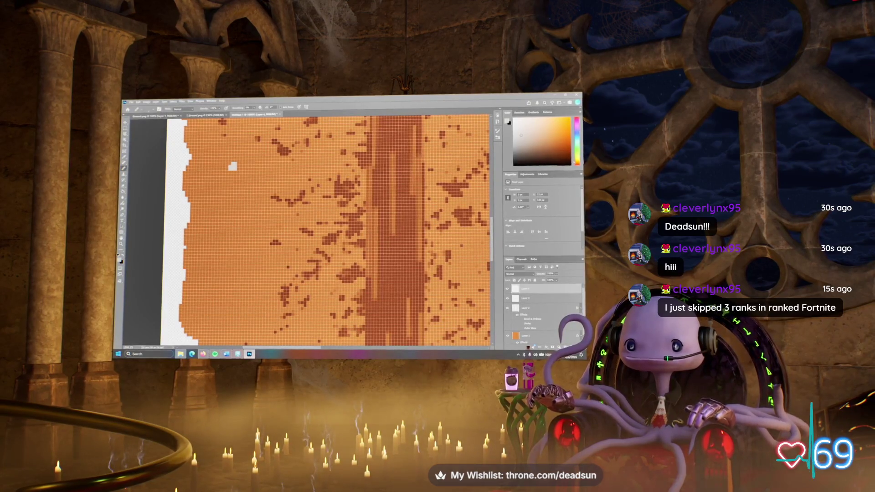
pyautogui.scroll(-2, 332, 228)
pyautogui.keyDown('alt'); pyautogui.scroll(-5, 332, 228); pyautogui.keyUp('alt')
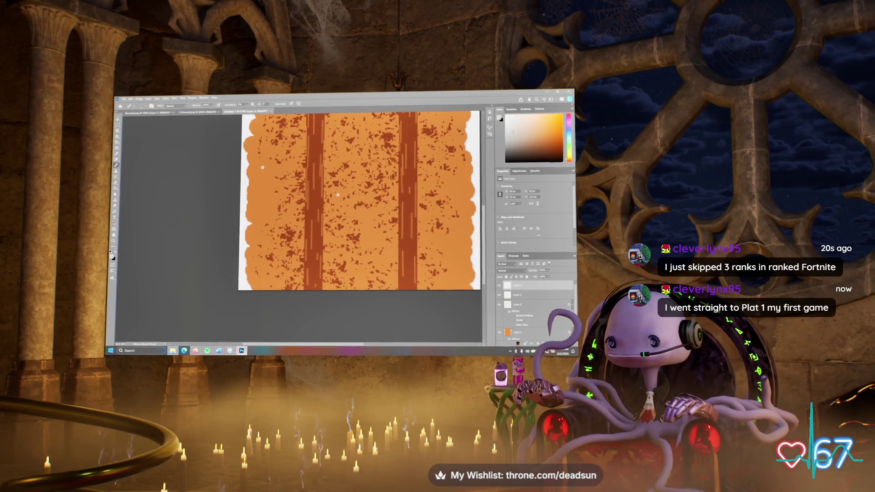
# Pan across the road texture, zoom out to fit it, and open the top layer's Layer Style
pyautogui.moveTo(338, 194); pyautogui.dragTo(285, 262)
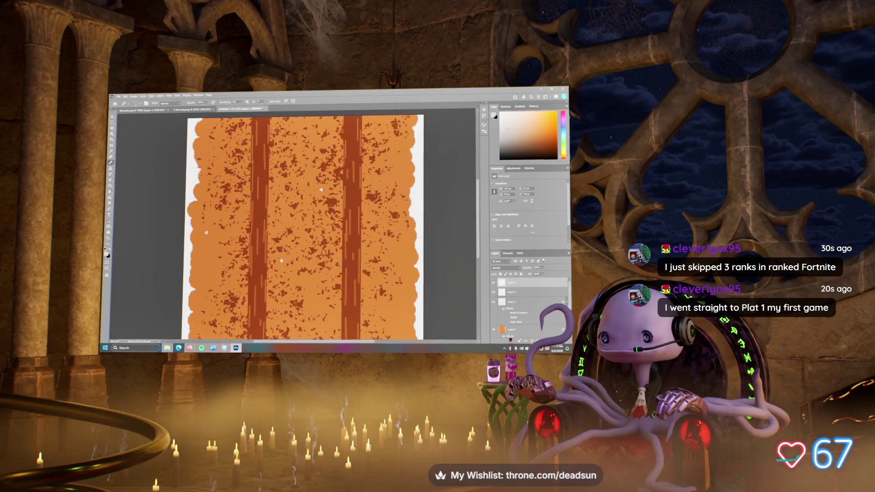
pyautogui.moveTo(301, 228); pyautogui.dragTo(259, 160)
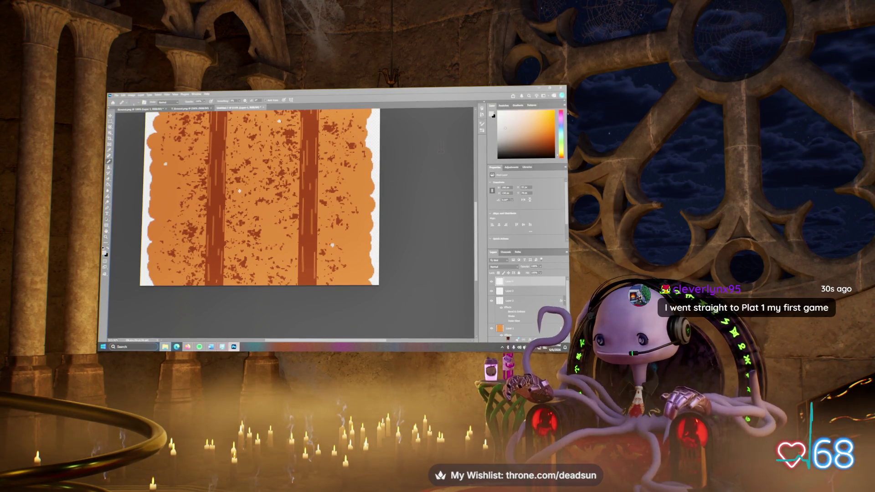
pyautogui.moveTo(259, 196); pyautogui.dragTo(309, 274)
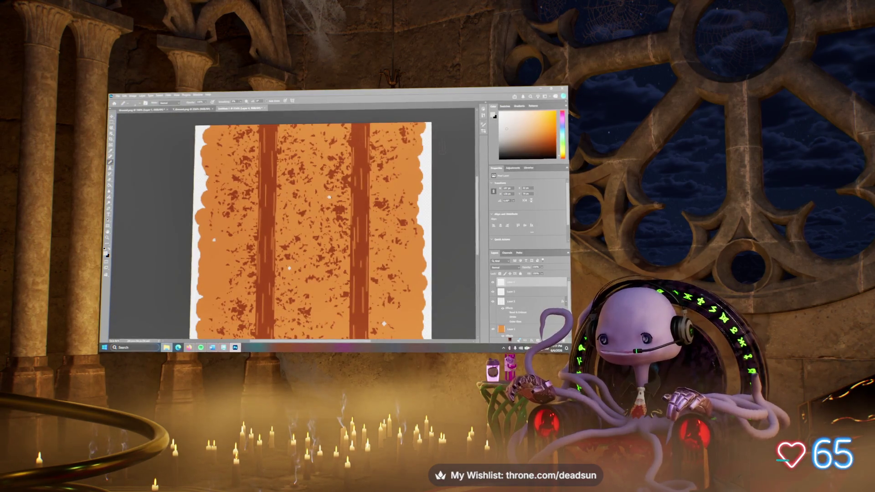
pyautogui.hotkey('ctrl', '-')
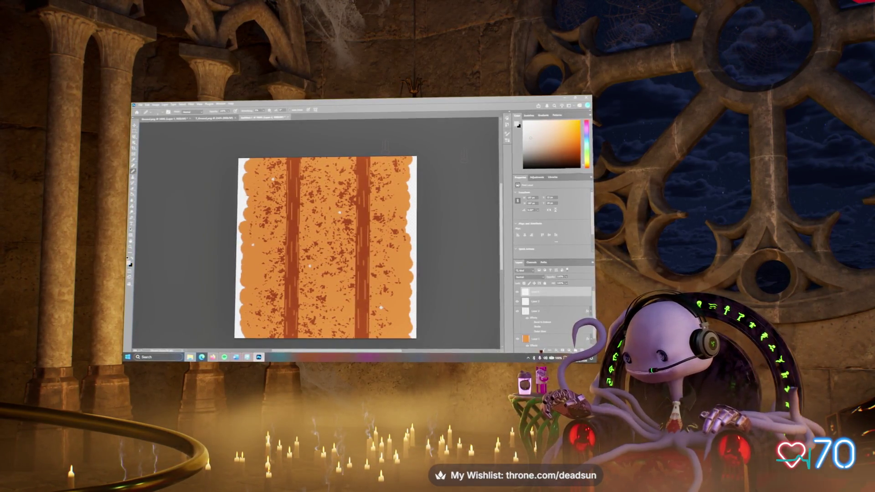
pyautogui.doubleClick(576, 291)
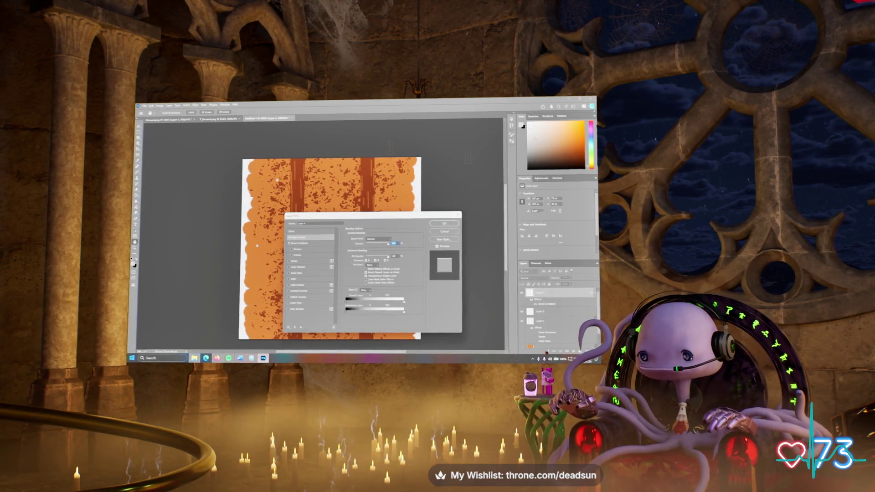
# Enable Drop Shadow on the top road texture layer and confirm the Layer Style
pyautogui.click(298, 309)
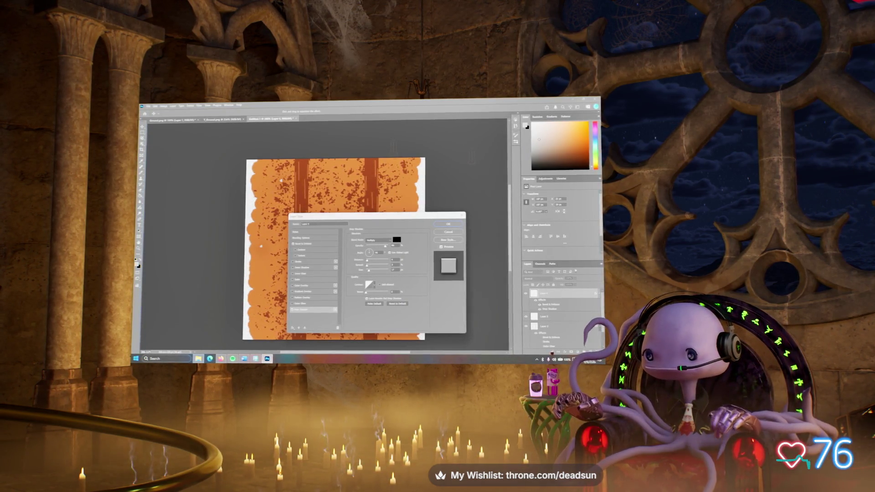
pyautogui.press('Return')
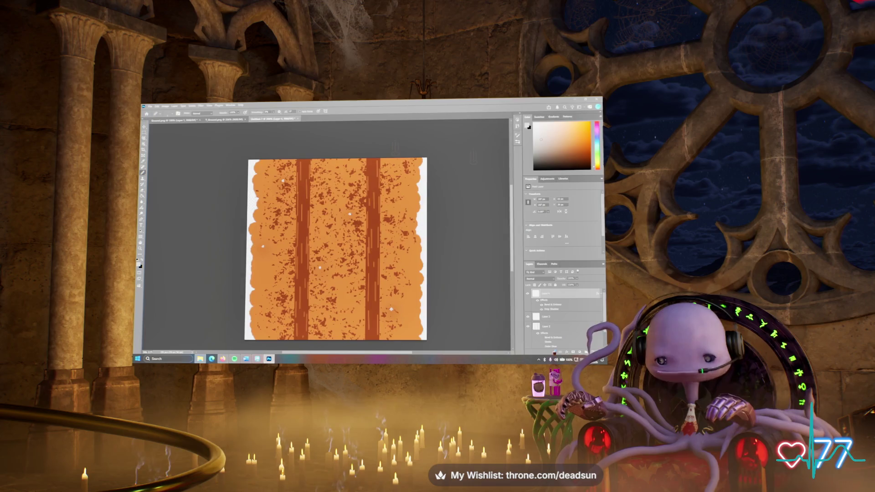
pyautogui.keyDown('alt'); pyautogui.scroll(3, 337, 248); pyautogui.keyUp('alt')
pyautogui.keyDown('alt'); pyautogui.scroll(-4, 337, 248); pyautogui.keyUp('alt')
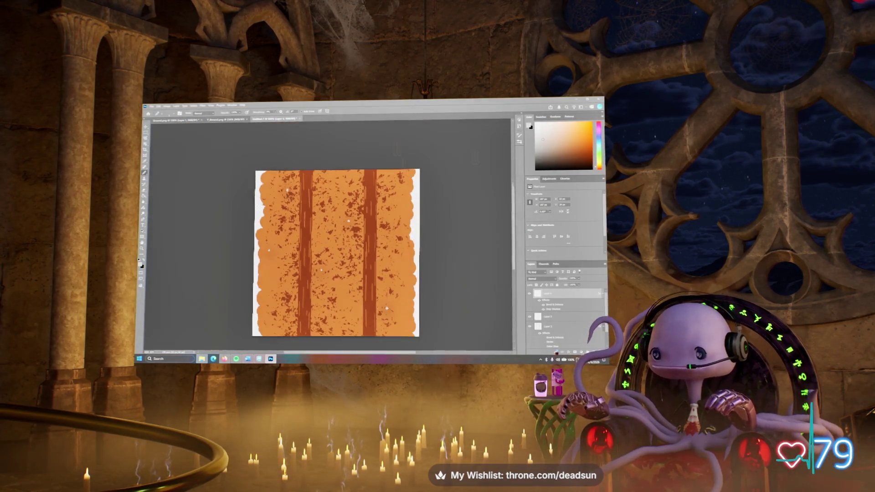
pyautogui.keyDown('alt'); pyautogui.scroll(1, 337, 251); pyautogui.keyUp('alt')
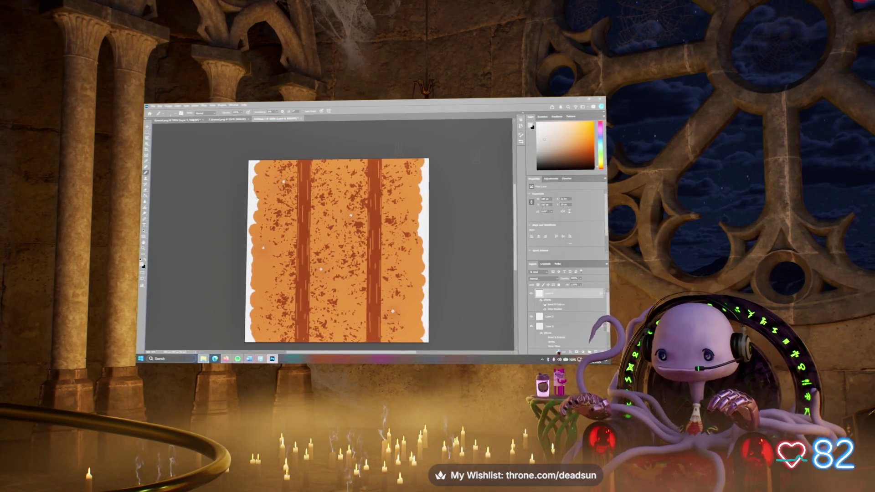
# Start a Save As for the texture, then cancel it
pyautogui.hotkey('alt', 'f')
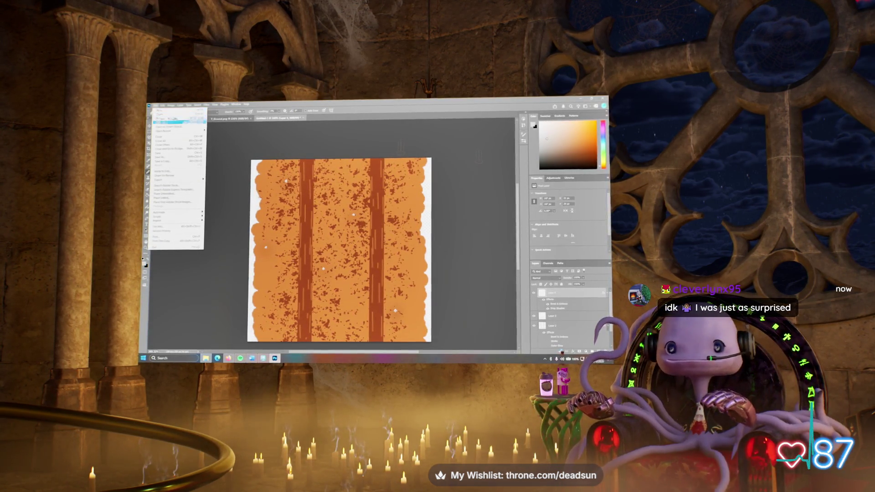
pyautogui.hotkey('ctrl', 'shift', 's')
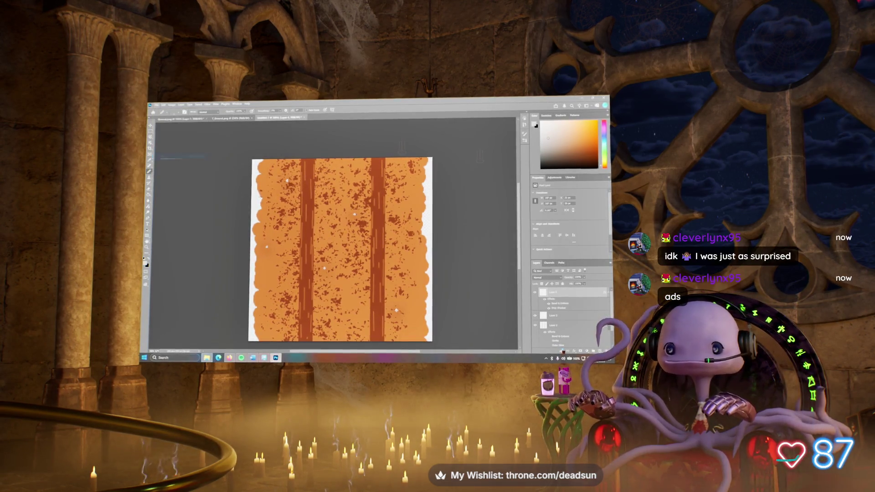
pyautogui.press('Tab')
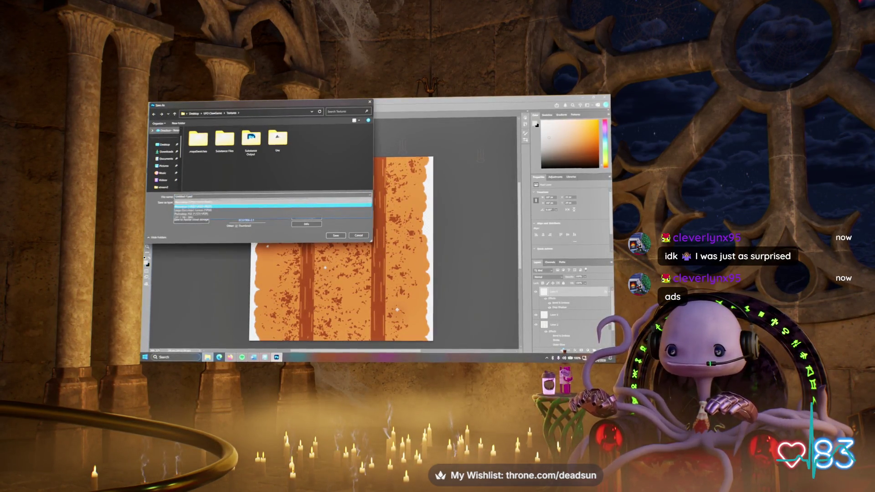
pyautogui.press('Escape')
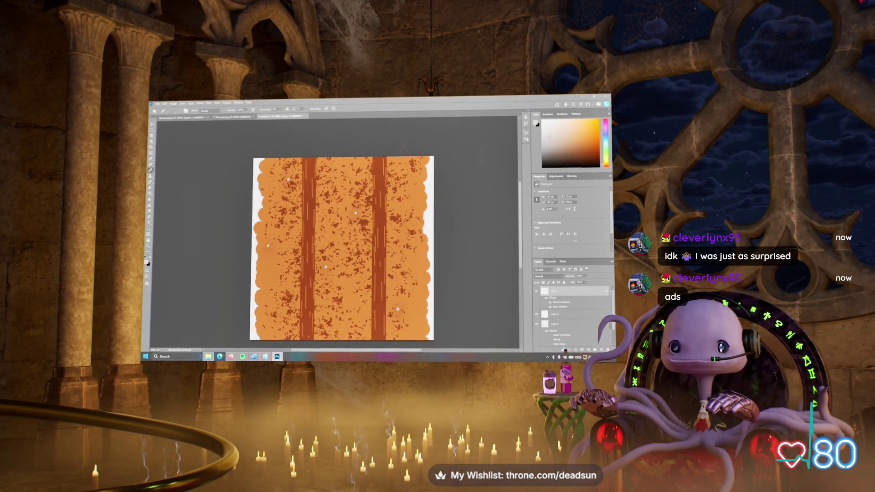
# Save a PNG copy over Road.png, confirming the replacement, and return to Maya
pyautogui.hotkey('alt', 'f')
pyautogui.hotkey('alt', 'ctrl', 's')
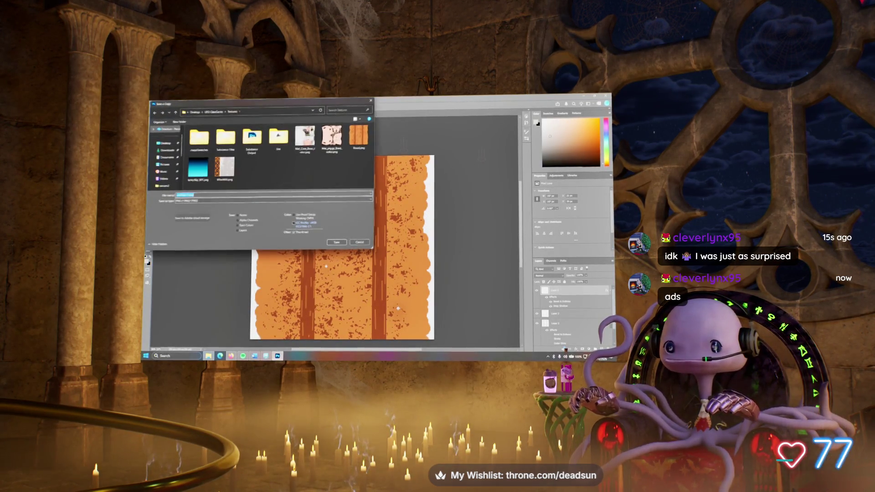
pyautogui.click(359, 137)
pyautogui.click(336, 241)
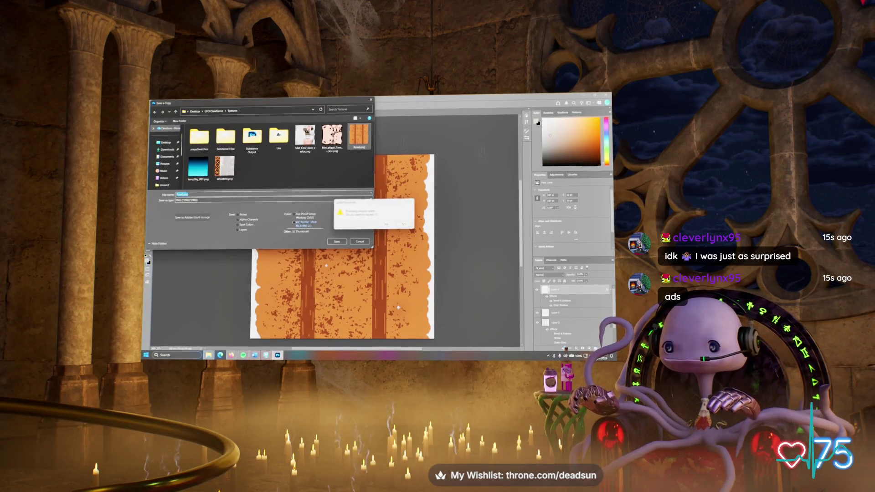
pyautogui.press('y')
pyautogui.press('Return')
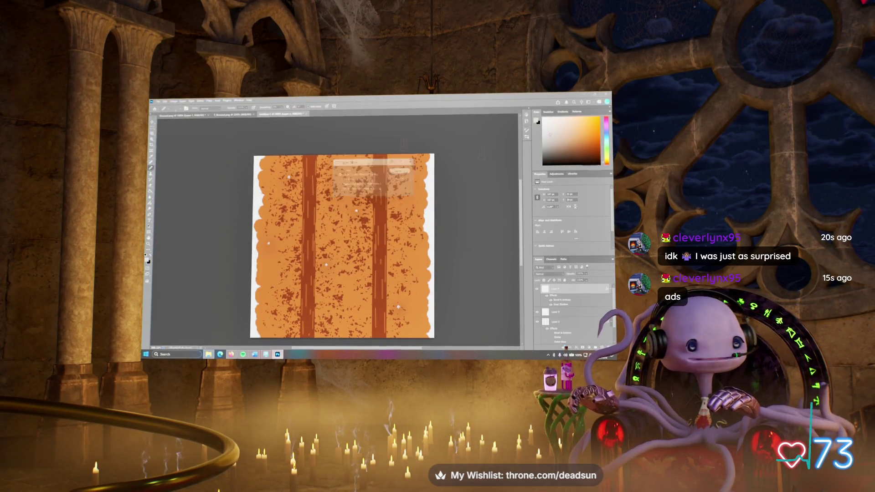
pyautogui.hotkey('alt', 'Tab')
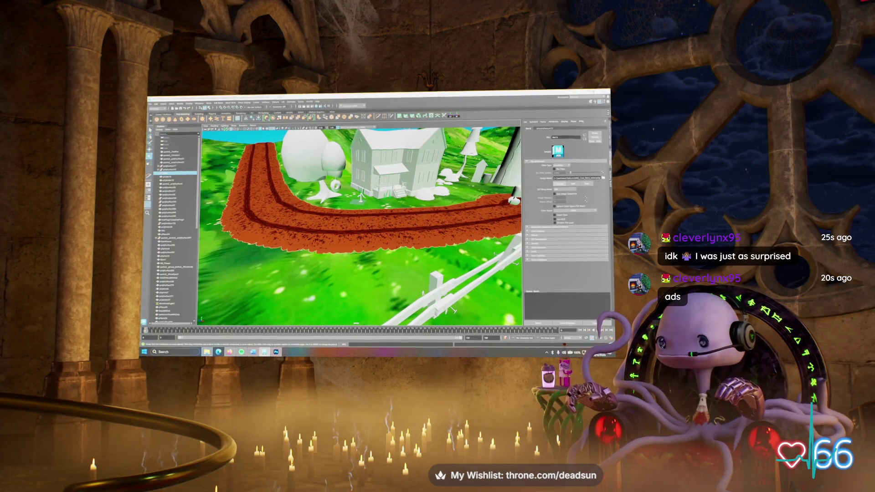
# Zoom the Maya viewport in on the updated dirt road, then return to Photoshop
pyautogui.scroll(5, 360, 225)
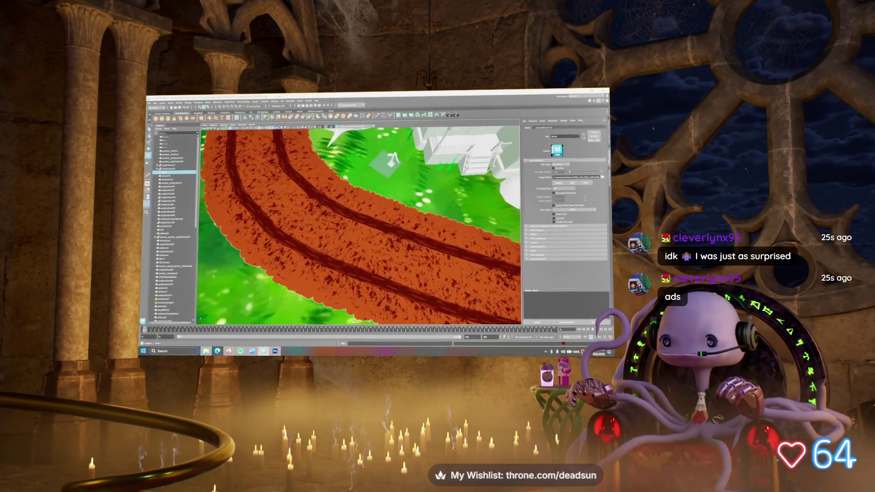
pyautogui.scroll(3, 360, 225)
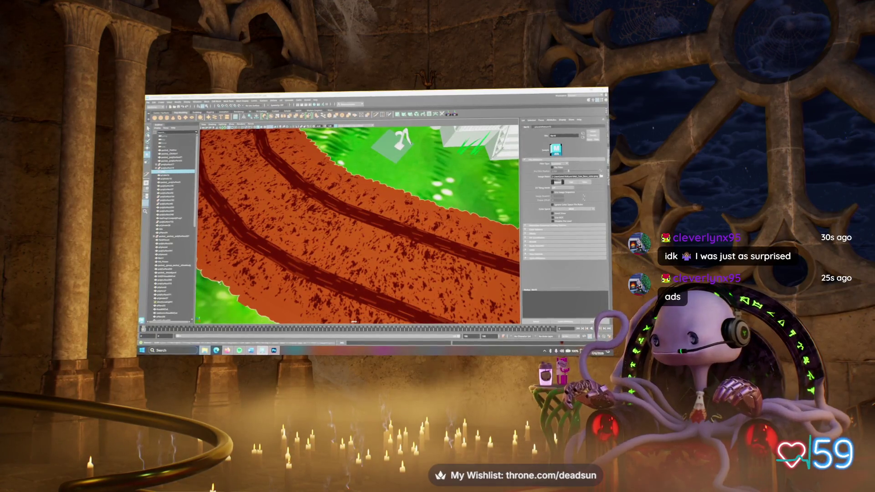
pyautogui.hotkey('alt', 'Tab')
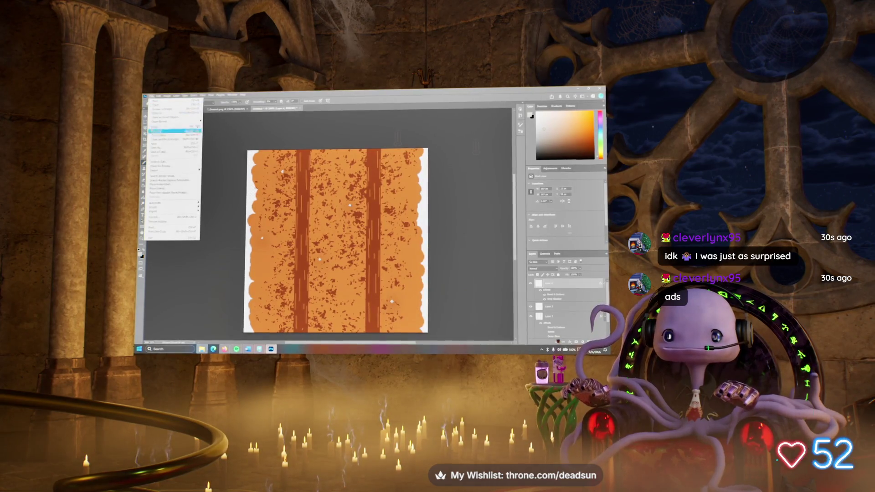
# Abandon a PNG Save As, then start a Save a Copy targeting the existing Road file
pyautogui.hotkey('ctrl', 'shift', 's')
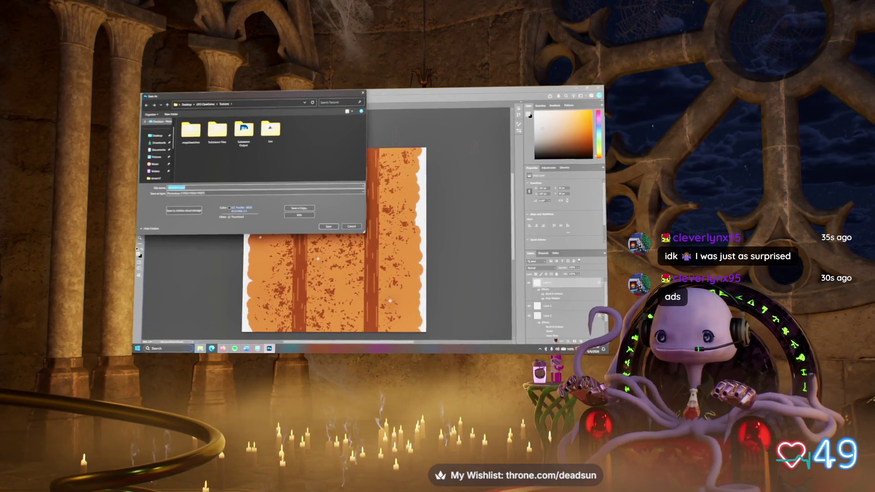
pyautogui.click(264, 192)
pyautogui.press('Return')
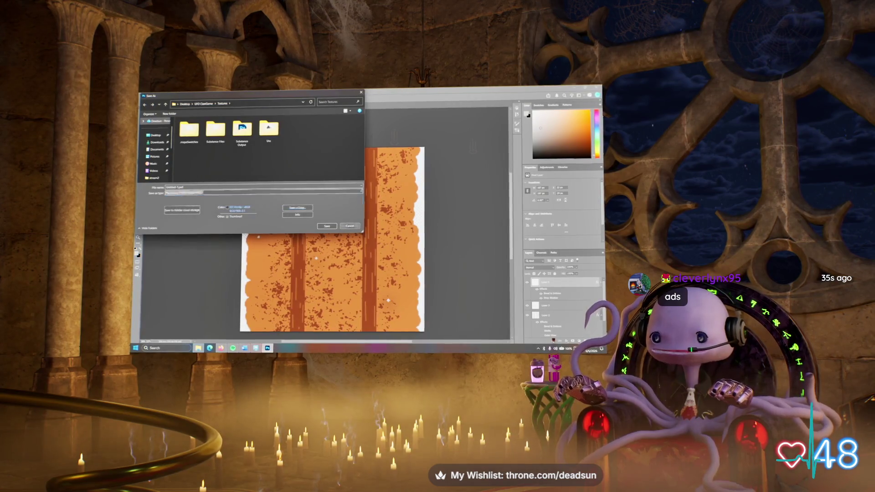
pyautogui.press('Return')
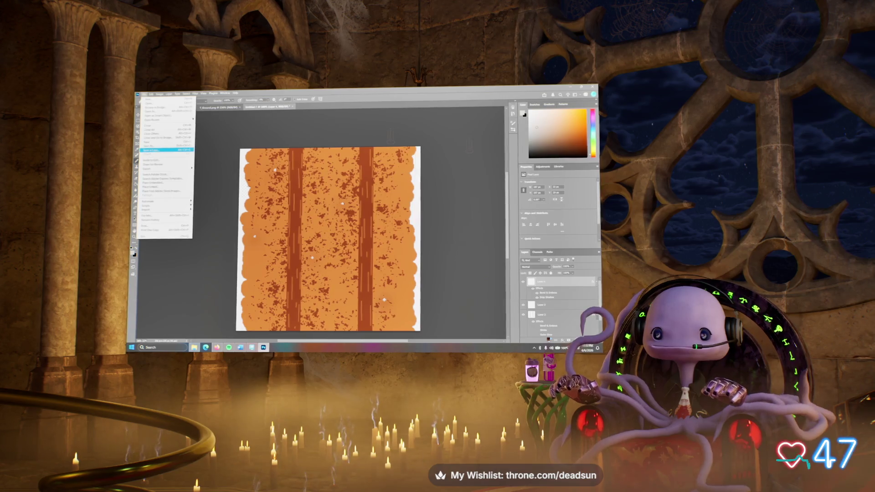
pyautogui.click(151, 150)
pyautogui.click(343, 128)
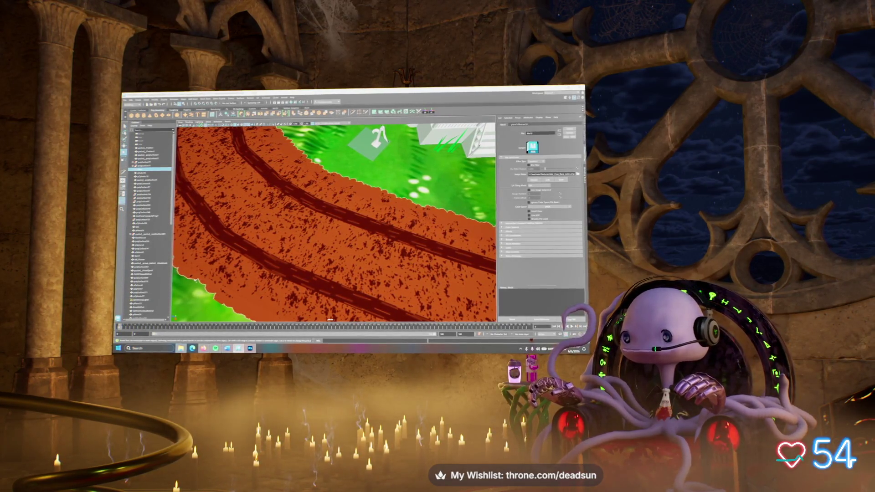
# Confirm the Road texture file, orbit to a low view of the road, and select the house
pyautogui.keyDown('alt'); pyautogui.moveTo(333, 223); pyautogui.dragTo(347, 214); pyautogui.keyUp('alt')
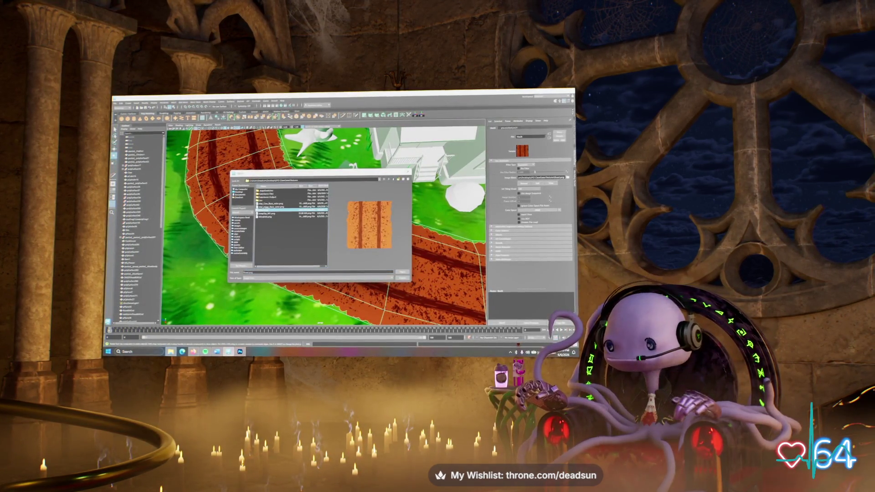
pyautogui.press('Return')
pyautogui.keyDown('alt'); pyautogui.moveTo(319, 273); pyautogui.dragTo(319, 182); pyautogui.keyUp('alt')
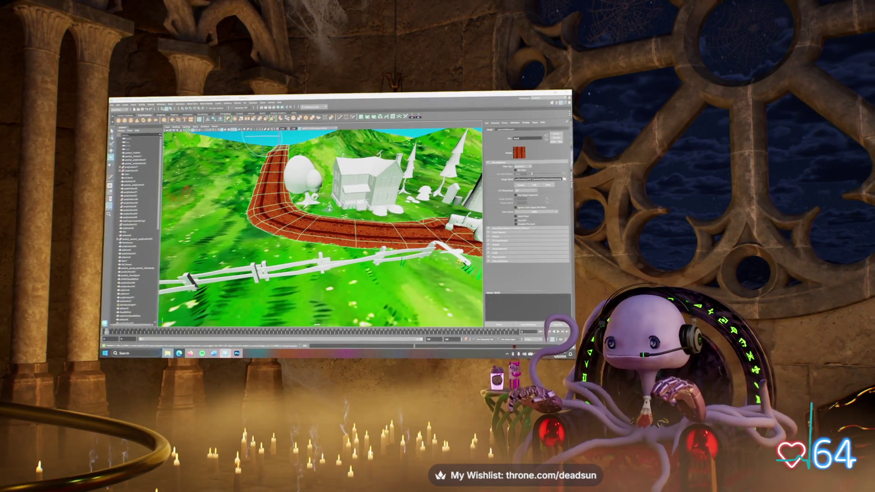
pyautogui.click(133, 243)
pyautogui.moveTo(318, 228)
pyautogui.keyDown('alt'); pyautogui.mouseDown()
pyautogui.moveTo(318, 191)
pyautogui.moveTo(319, 255)
pyautogui.moveTo(323, 261)
pyautogui.moveTo(346, 245)
pyautogui.moveTo(318, 237)
pyautogui.mouseUp(); pyautogui.keyUp('alt')
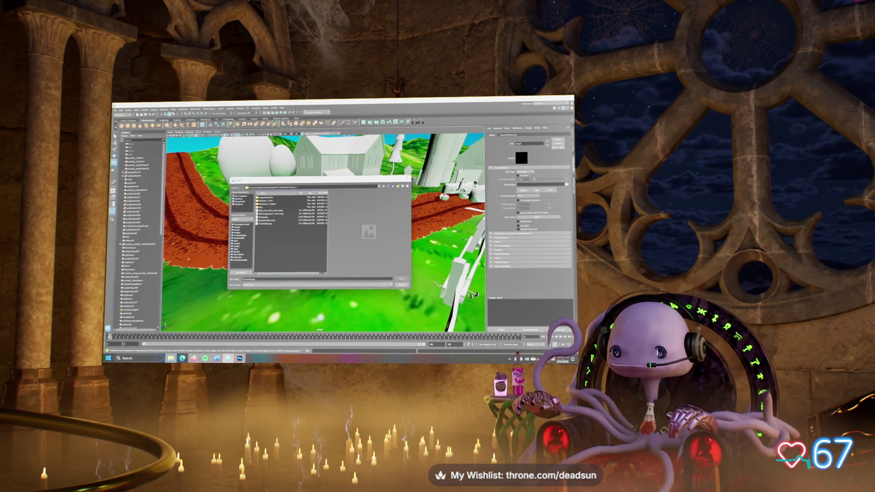
# Load the dirt-track image into the empty file texture and fly low along the road to check it
pyautogui.click(274, 216)
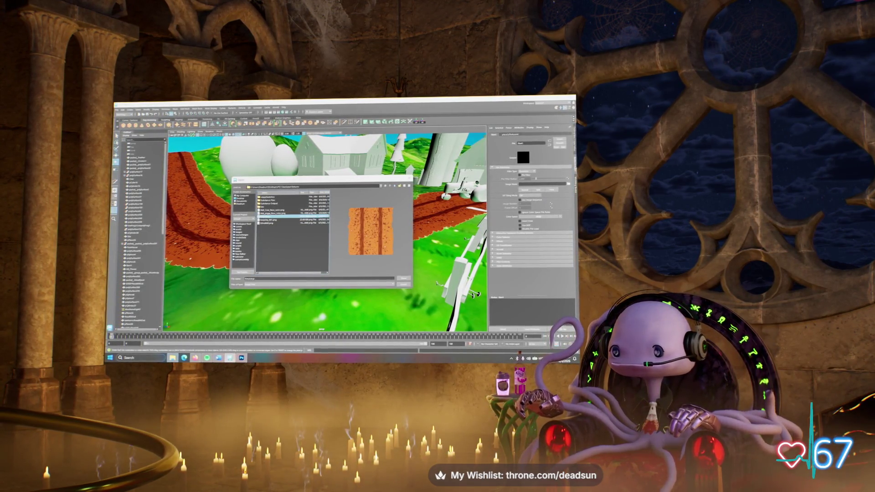
pyautogui.press('Return')
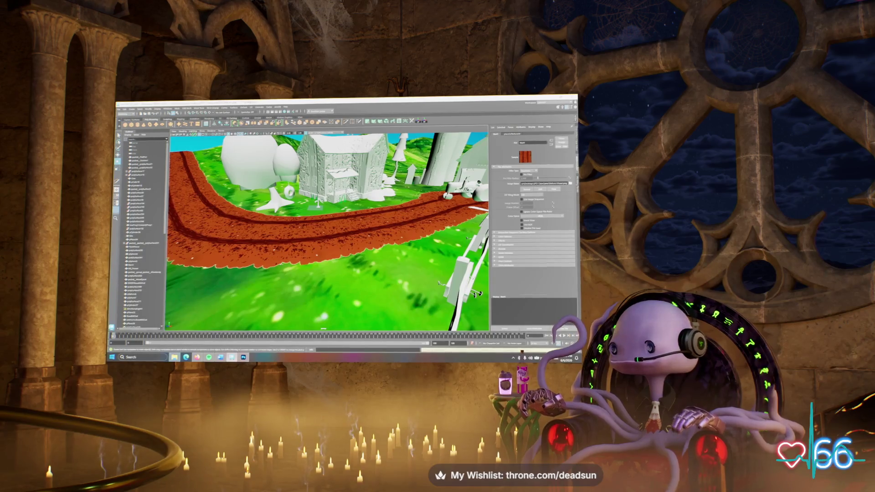
pyautogui.keyDown('alt'); pyautogui.moveTo(319, 228); pyautogui.dragTo(292, 239); pyautogui.keyUp('alt')
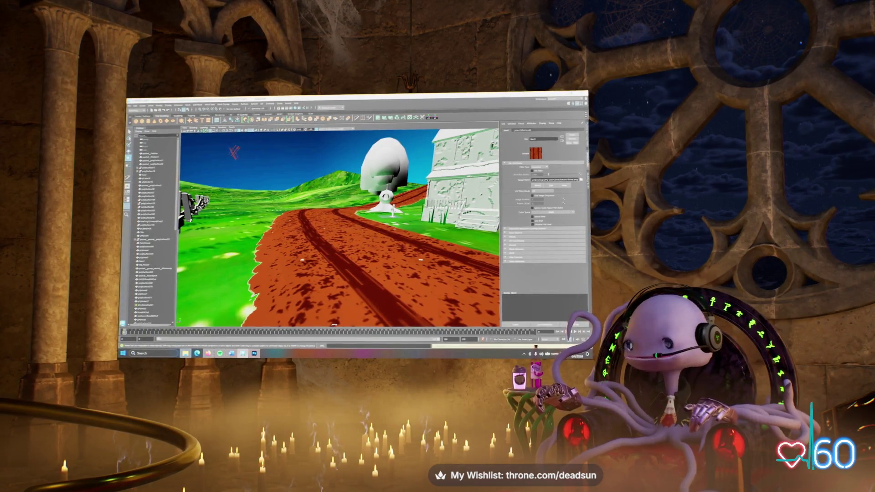
pyautogui.keyDown('alt'); pyautogui.moveTo(342, 228); pyautogui.dragTo(324, 237); pyautogui.keyUp('alt')
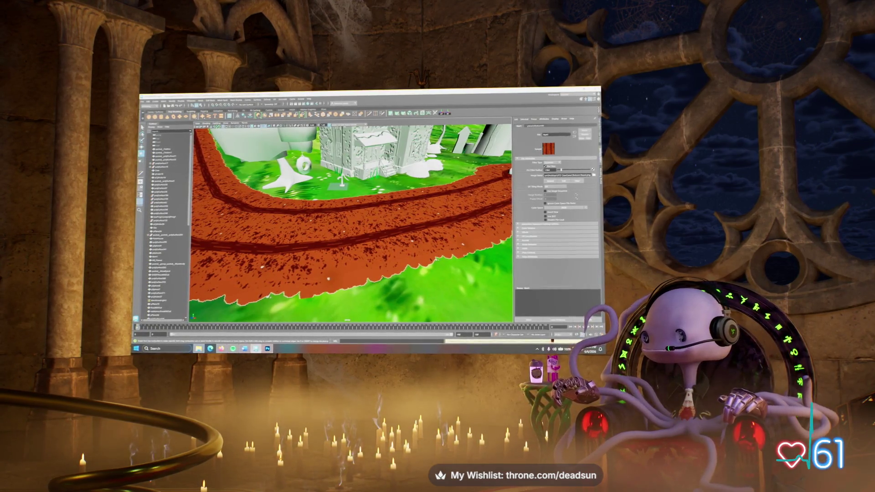
# Assign the dirt-track image to the file node feeding the road material's bump2d node, then view it at ground level
pyautogui.click(537, 126)
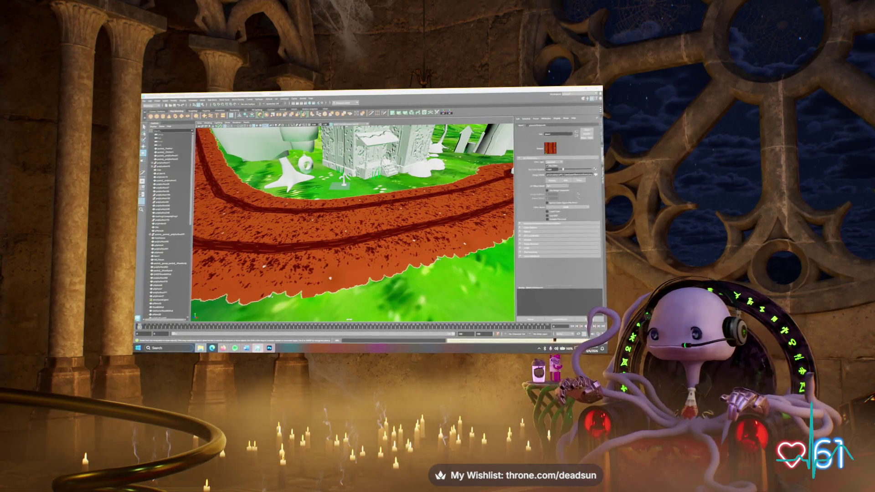
pyautogui.click(346, 218)
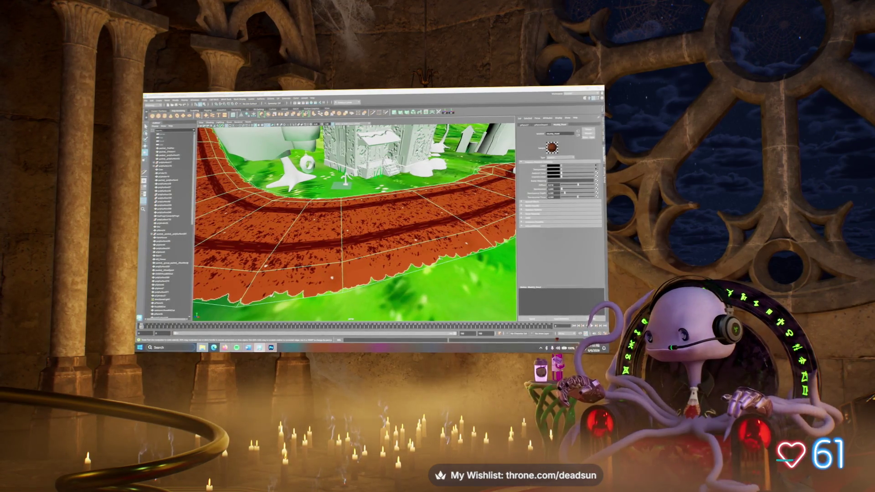
pyautogui.rightClick(319, 150)
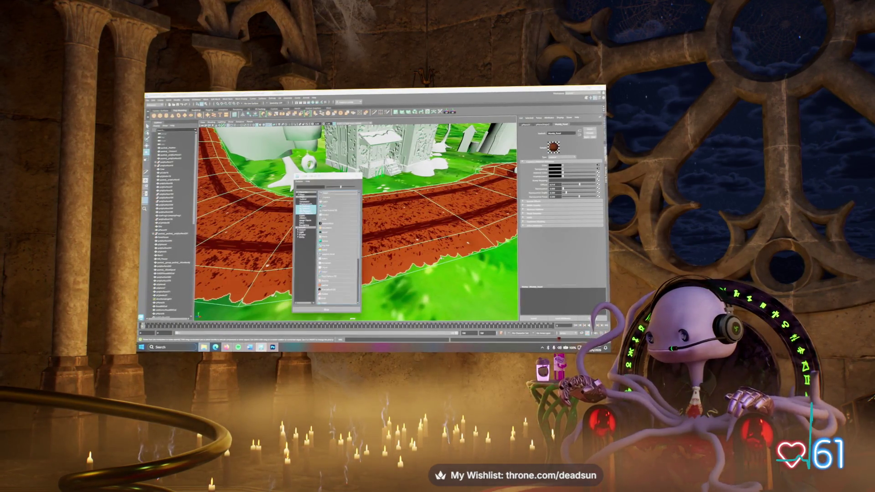
pyautogui.click(324, 228)
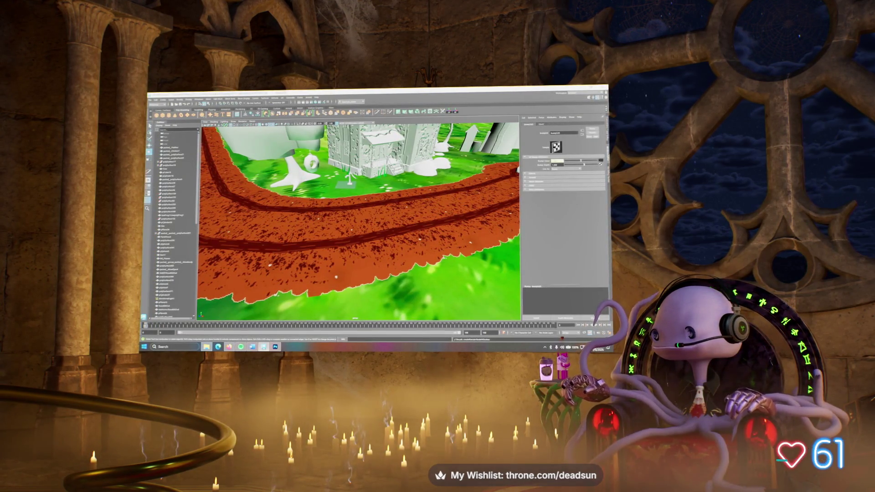
pyautogui.click(599, 163)
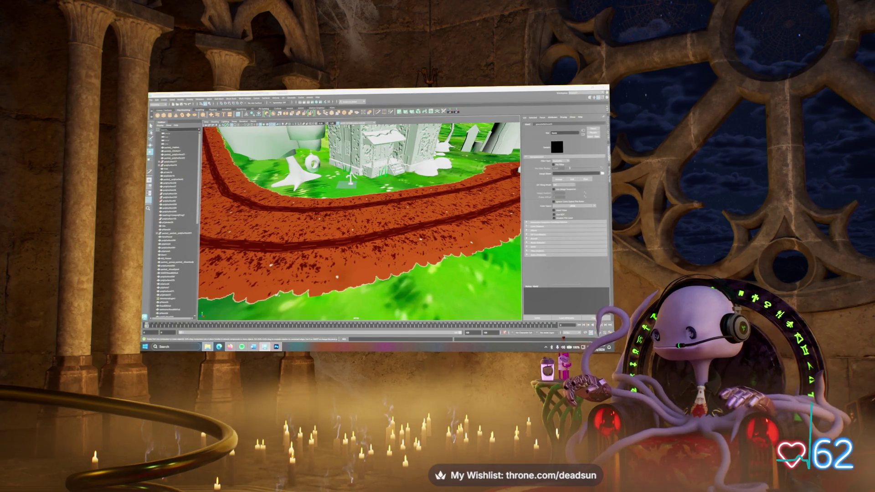
pyautogui.click(602, 174)
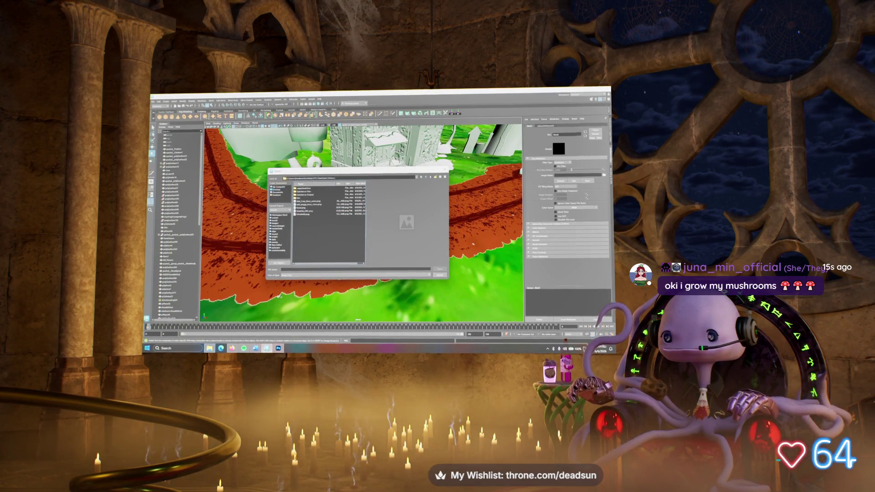
pyautogui.click(304, 201)
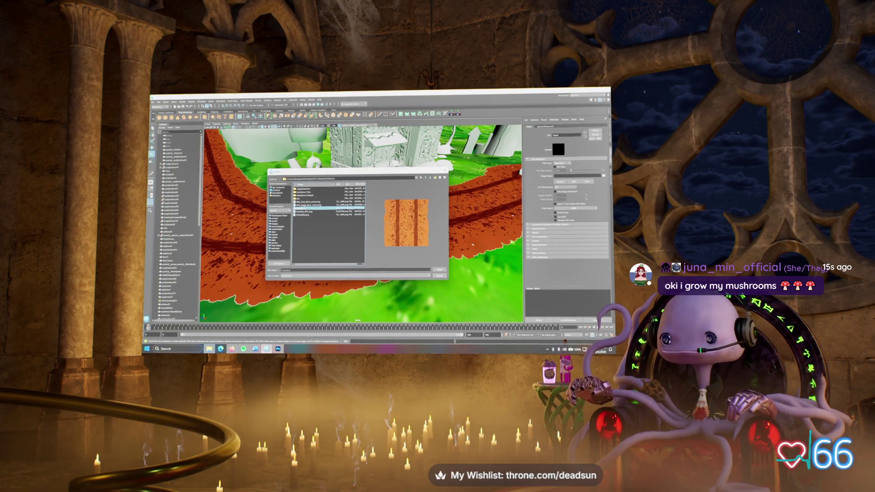
pyautogui.click(440, 269)
pyautogui.keyDown('alt'); pyautogui.moveTo(338, 280); pyautogui.dragTo(356, 321); pyautogui.keyUp('alt')
pyautogui.moveTo(501, 248)
pyautogui.keyDown('alt'); pyautogui.mouseDown()
pyautogui.moveTo(483, 285)
pyautogui.moveTo(509, 251)
pyautogui.mouseUp(); pyautogui.keyUp('alt')
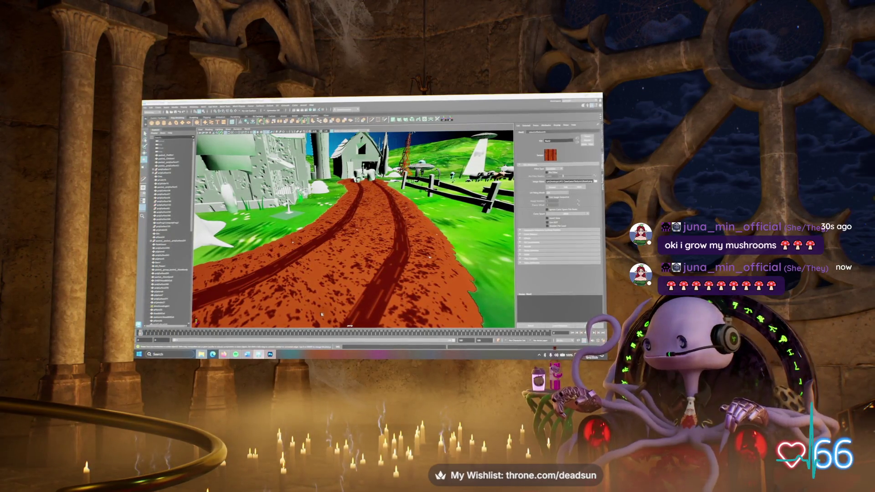
# Set Bump Mapping on the house material, then reselect the dirt road
pyautogui.click(321, 314)
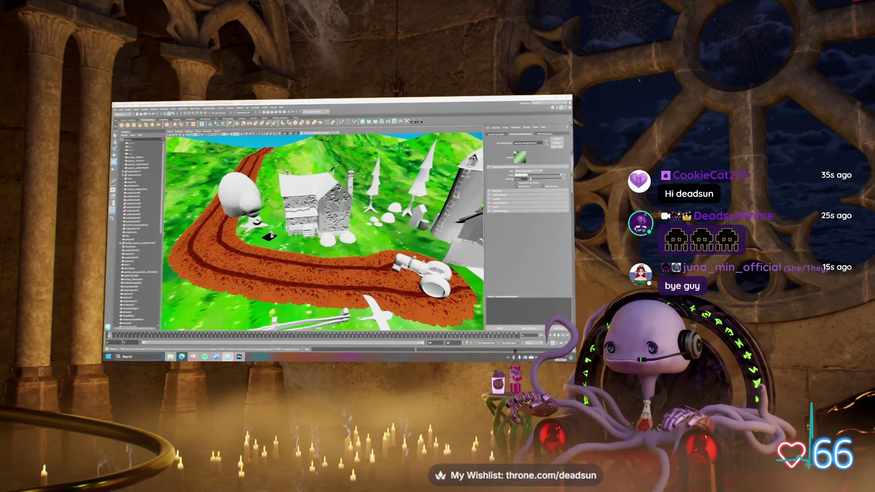
pyautogui.click(137, 246)
pyautogui.click(532, 133)
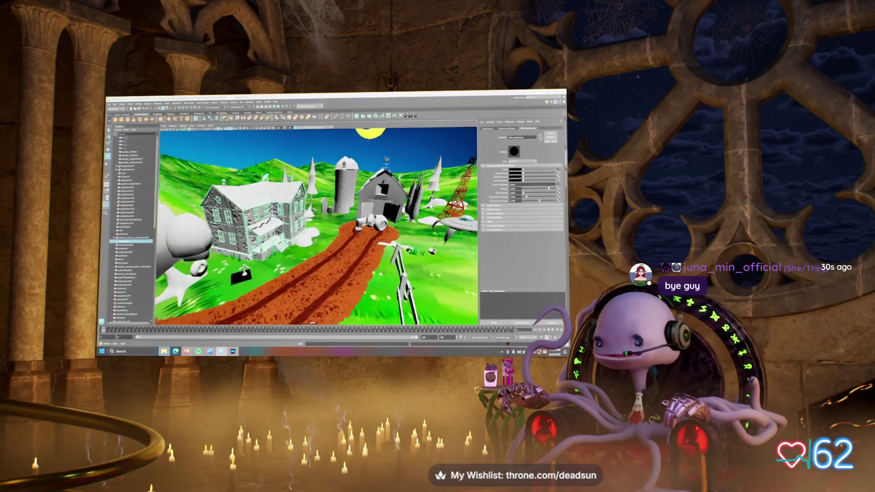
pyautogui.click(517, 183)
pyautogui.click(520, 192)
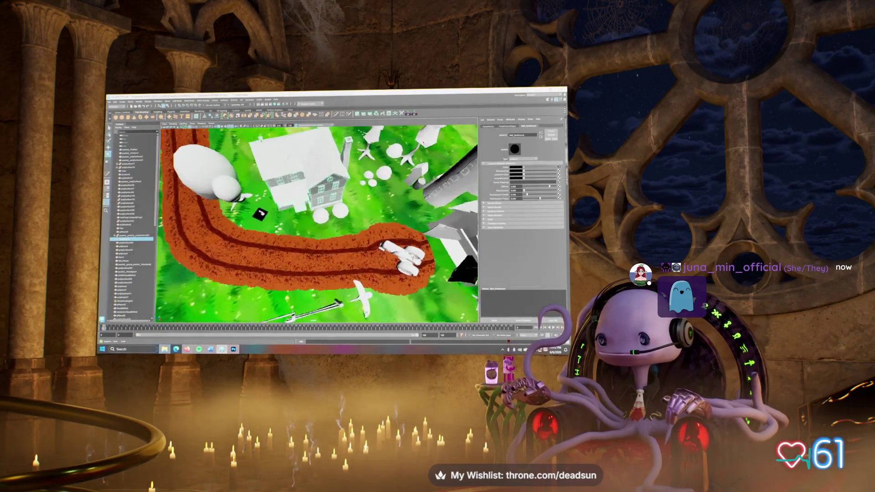
pyautogui.click(328, 274)
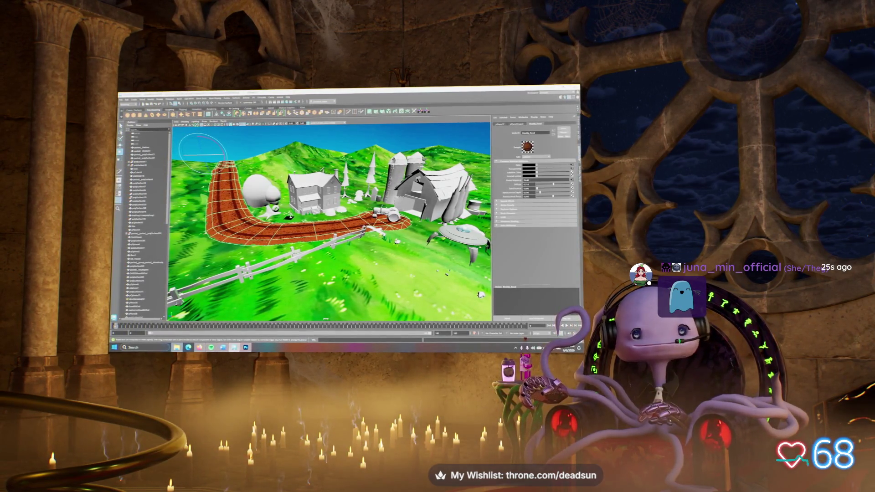
pyautogui.click(319, 137)
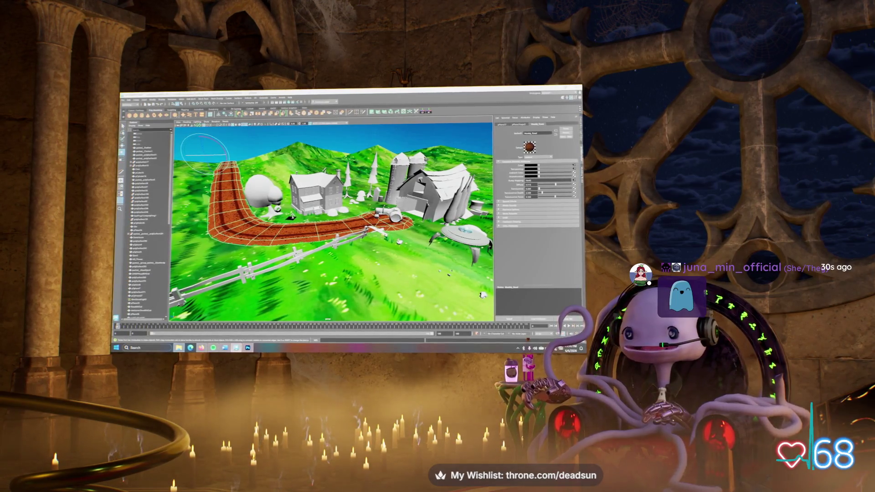
pyautogui.scroll(5, 333, 223)
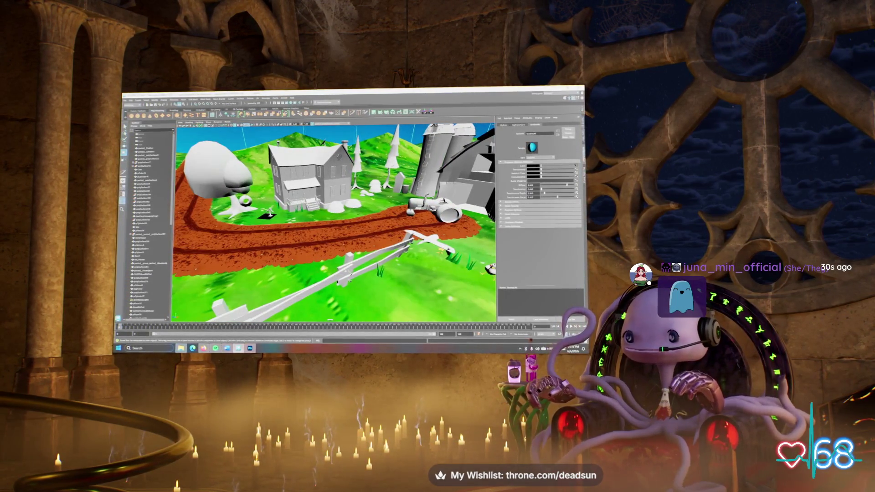
pyautogui.scroll(-5, 333, 223)
pyautogui.keyDown('alt'); pyautogui.moveTo(333, 223); pyautogui.dragTo(347, 218); pyautogui.keyUp('alt')
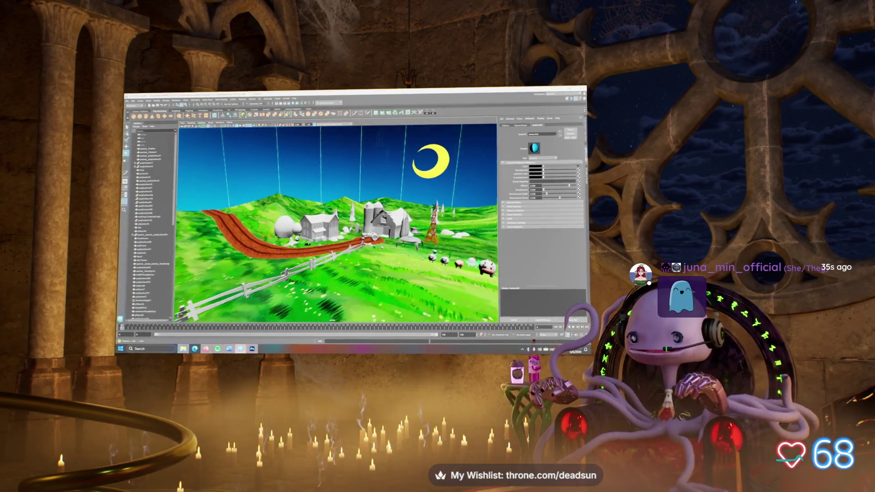
pyautogui.press('w')
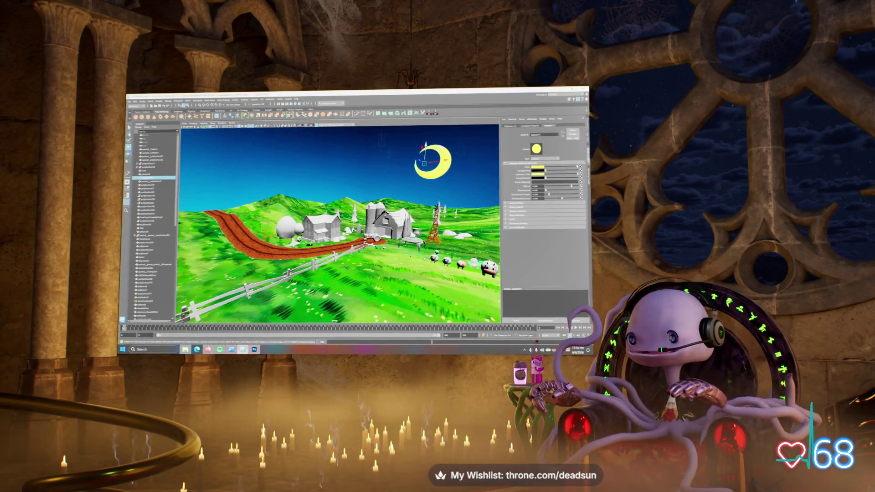
pyautogui.keyDown('alt'); pyautogui.moveTo(342, 236); pyautogui.dragTo(344, 200); pyautogui.keyUp('alt')
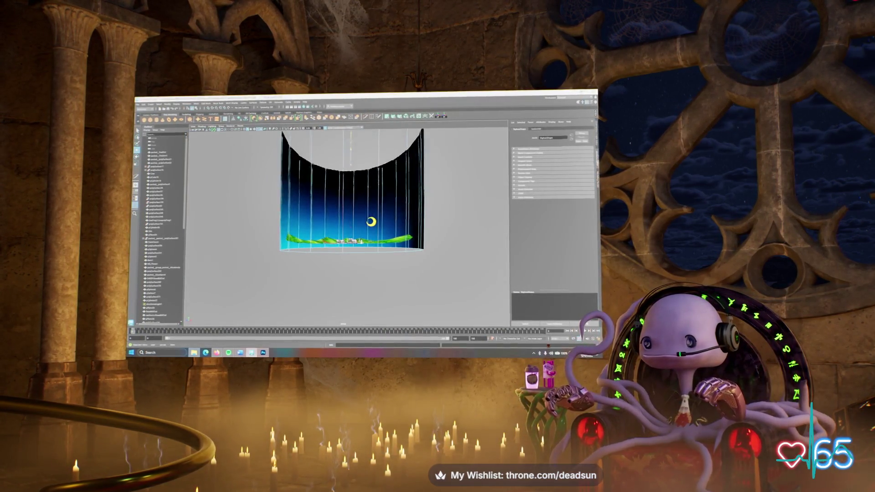
pyautogui.keyDown('alt'); pyautogui.moveTo(344, 200); pyautogui.dragTo(345, 189); pyautogui.keyUp('alt')
pyautogui.scroll(3, 369, 231)
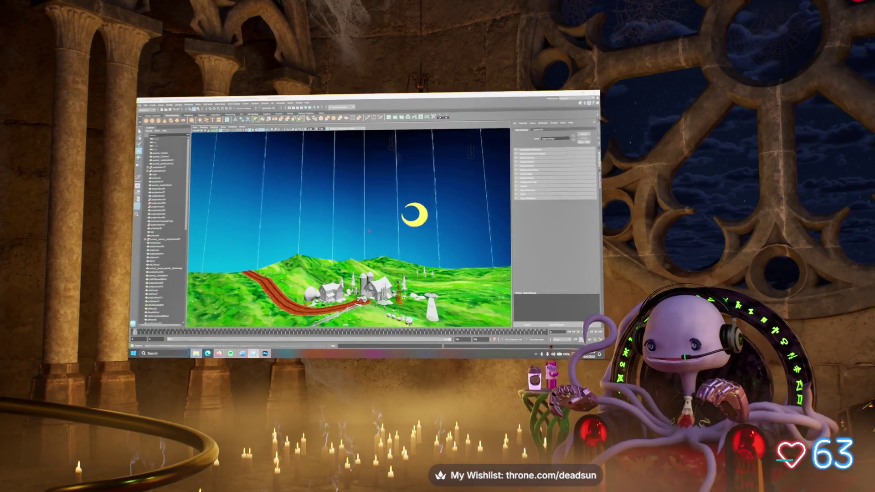
pyautogui.moveTo(361, 220)
pyautogui.keyDown('alt'); pyautogui.mouseDown()
pyautogui.moveTo(360, 273)
pyautogui.moveTo(342, 261)
pyautogui.mouseUp(); pyautogui.keyUp('alt')
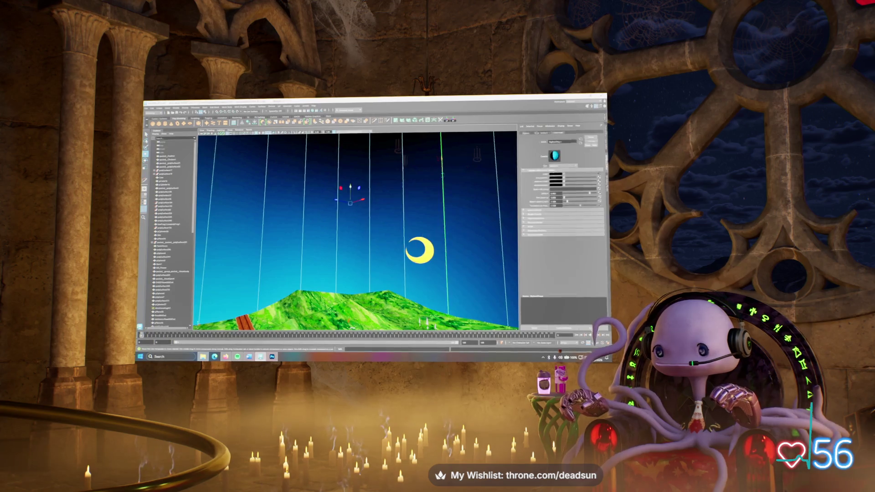
pyautogui.keyDown('alt'); pyautogui.moveTo(370, 242); pyautogui.dragTo(373, 202); pyautogui.keyUp('alt')
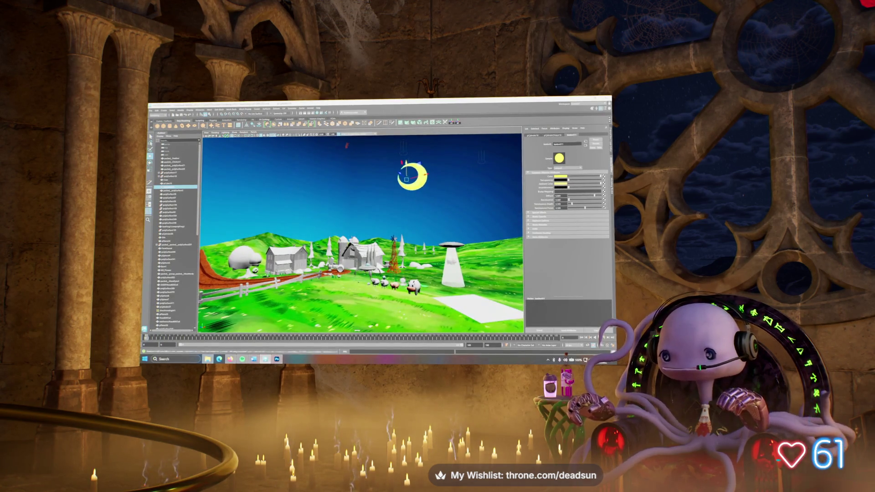
pyautogui.click(171, 314)
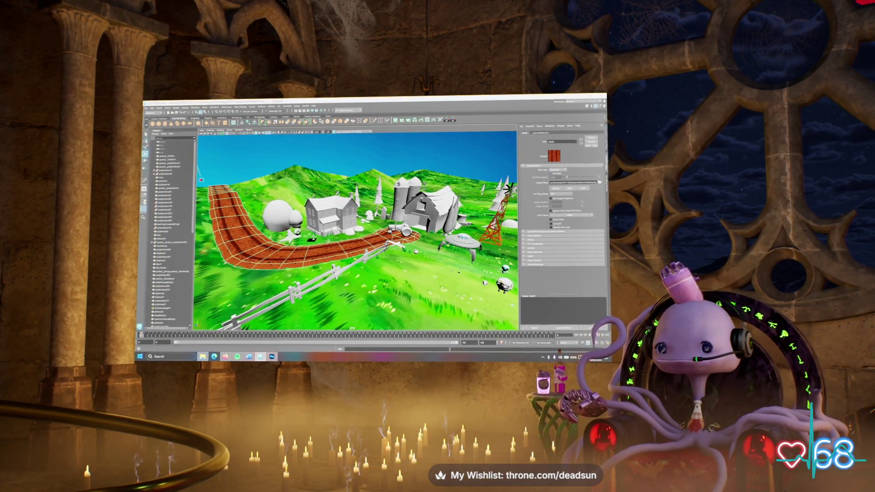
# Change the road file texture's Filter Type, orbit around the textured road and house, then return to Photoshop
pyautogui.click(556, 173)
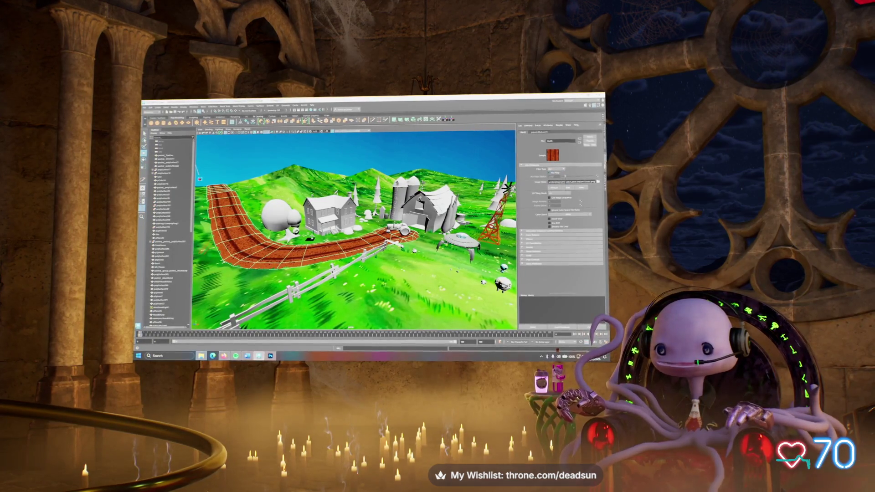
pyautogui.scroll(5, 353, 227)
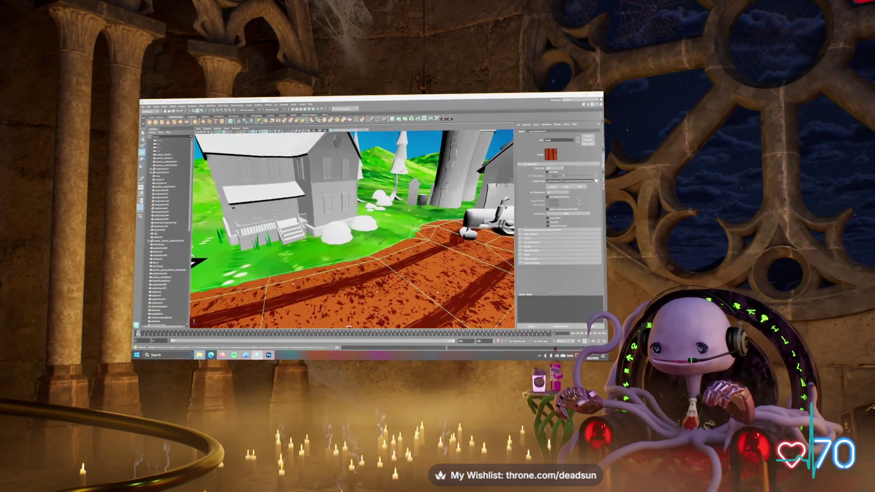
pyautogui.keyDown('alt'); pyautogui.moveTo(355, 291); pyautogui.dragTo(321, 311); pyautogui.keyUp('alt')
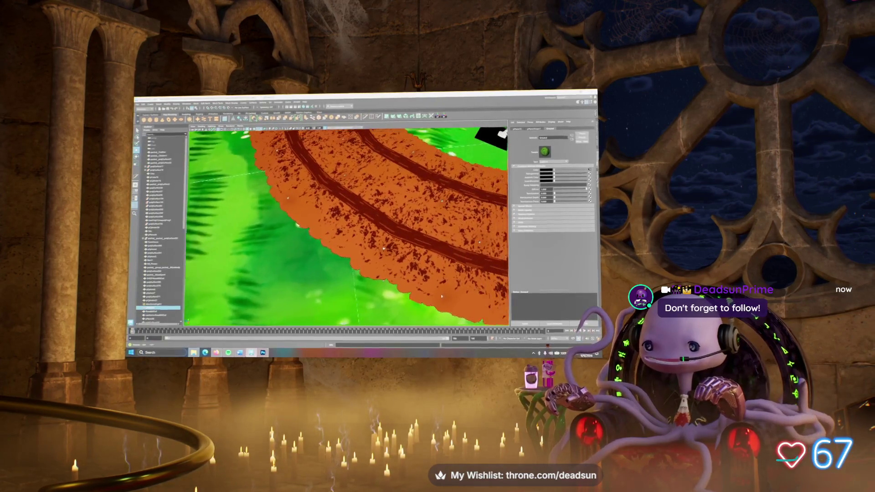
pyautogui.keyDown('alt'); pyautogui.moveTo(388, 263); pyautogui.dragTo(392, 267); pyautogui.keyUp('alt')
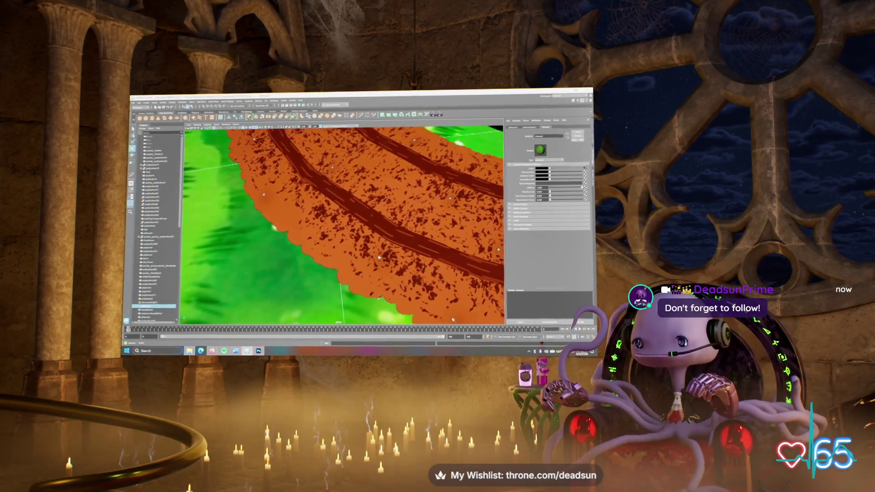
pyautogui.keyDown('alt'); pyautogui.moveTo(341, 255); pyautogui.dragTo(351, 251); pyautogui.keyUp('alt')
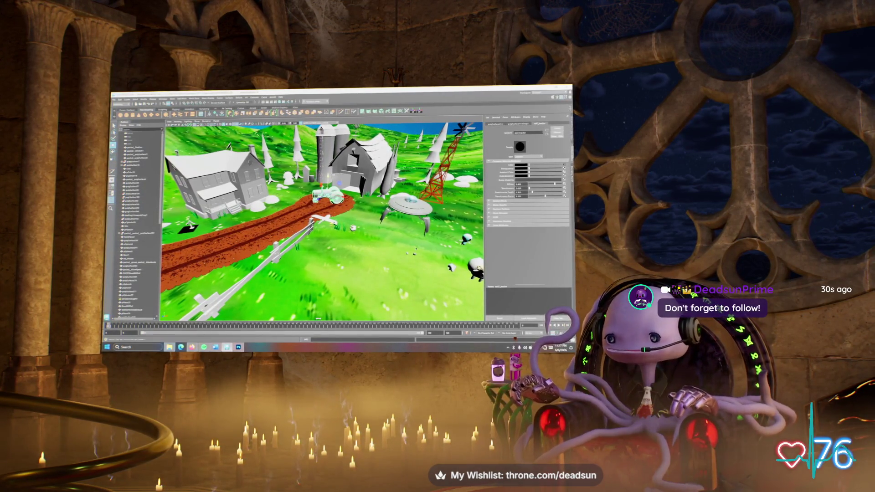
pyautogui.click(134, 251)
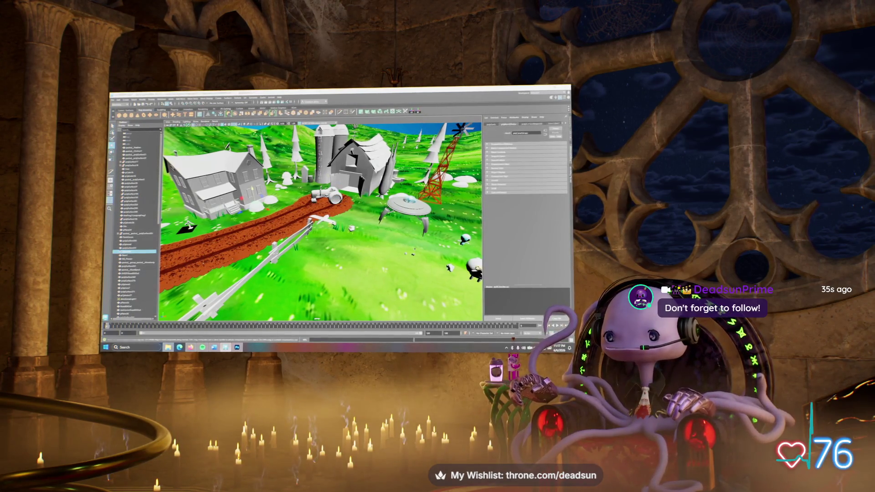
pyautogui.hotkey('alt', 'Tab')
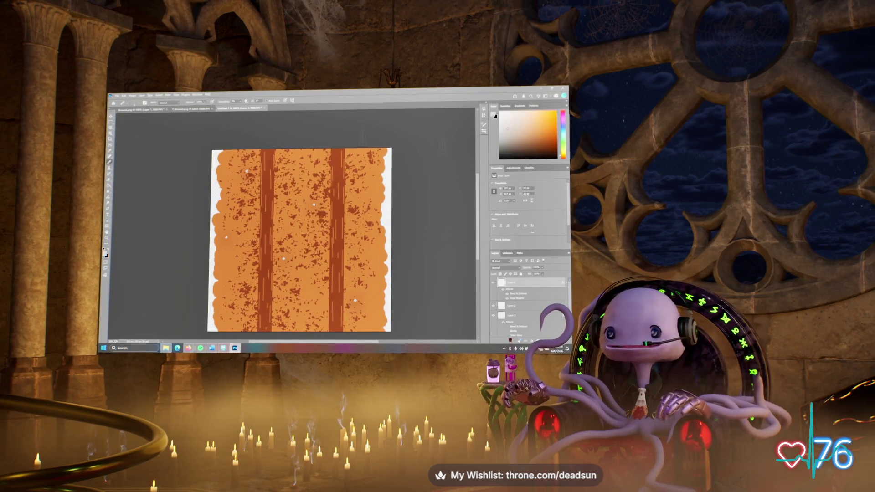
# Save the texture as 'Road' into a newly created folder inside the Textures folder
pyautogui.click(117, 96)
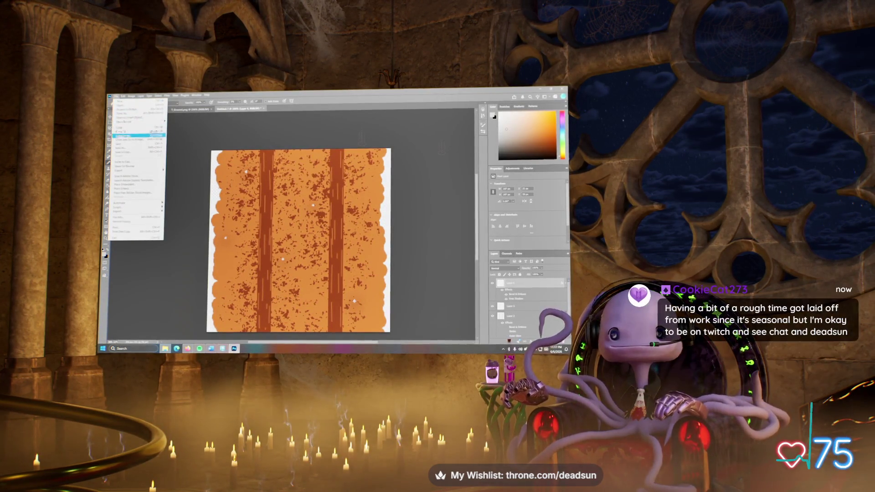
pyautogui.click(137, 148)
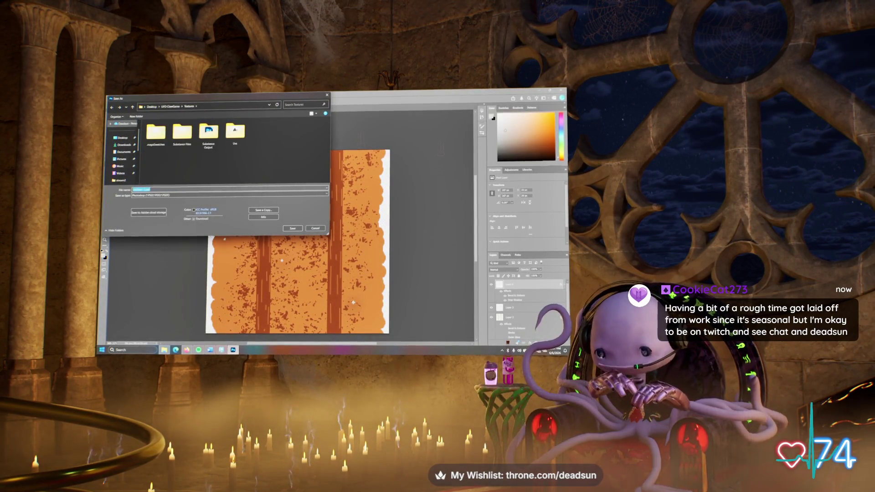
pyautogui.write('Road')
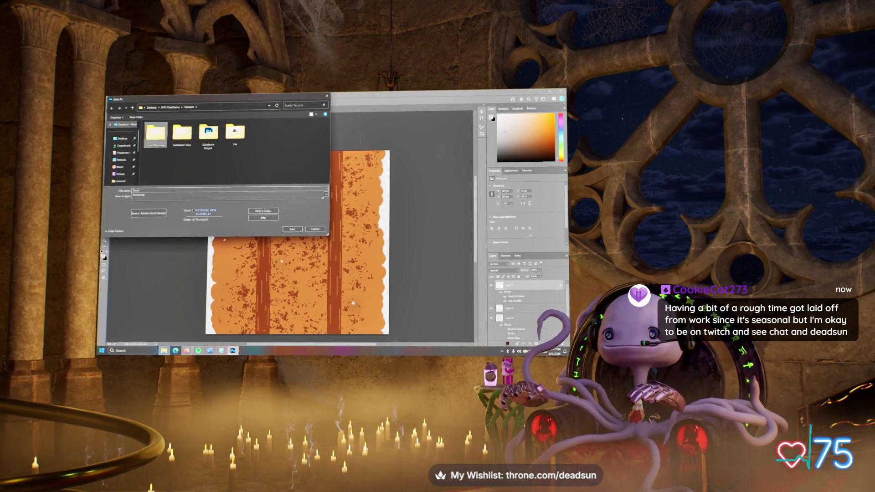
pyautogui.rightClick(272, 136)
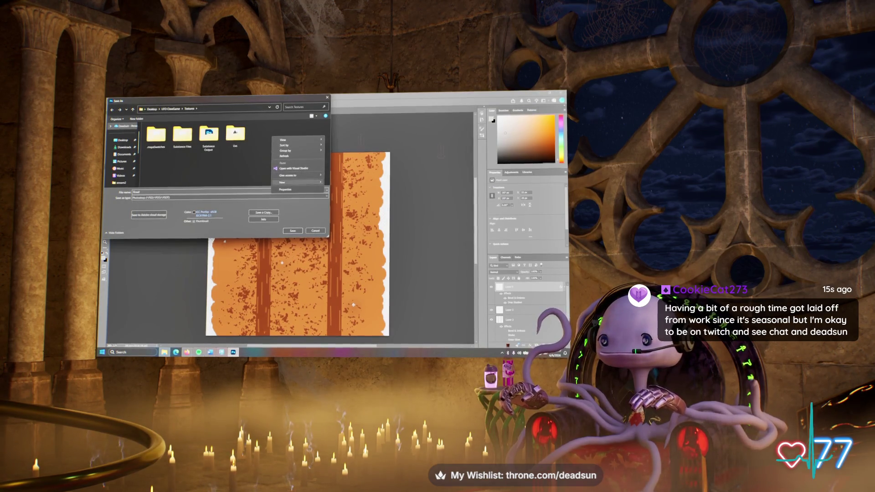
pyautogui.moveTo(296, 182)
pyautogui.click(335, 183)
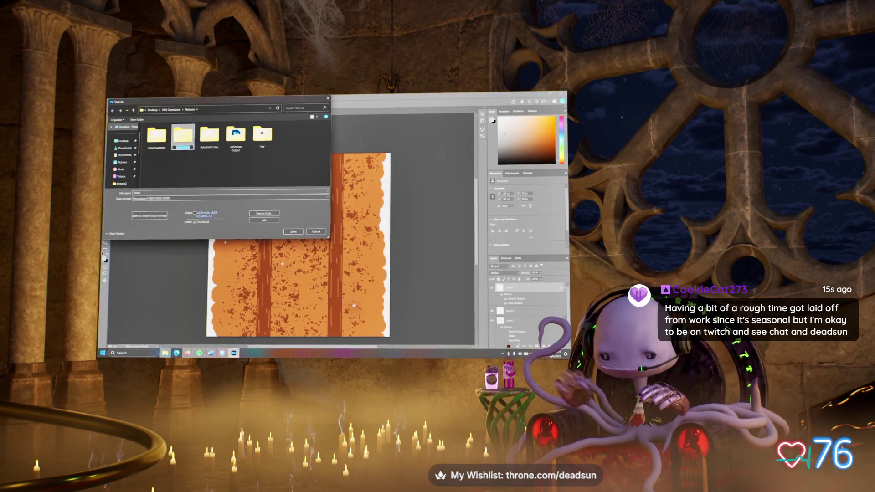
pyautogui.write('PBR')
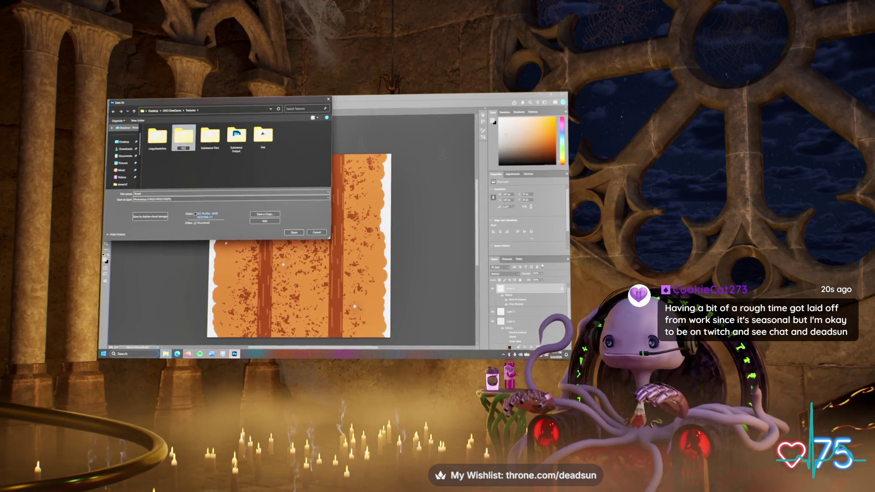
pyautogui.press('Return')
pyautogui.press('Return')
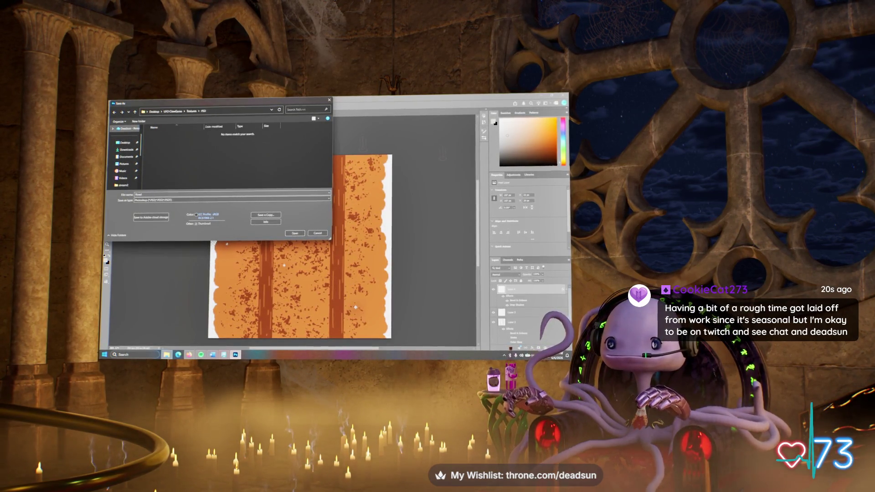
pyautogui.press('Return')
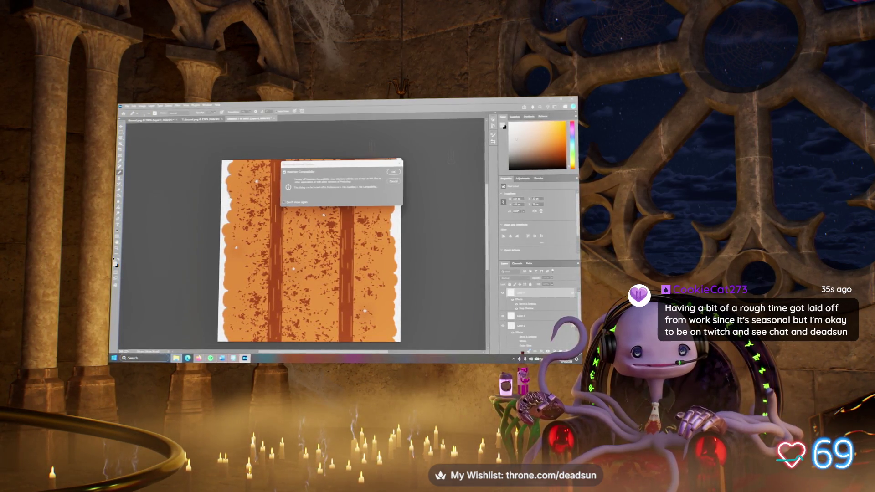
# Accept Maximize Compatibility to finish the Road PSD, then close the two grass texture documents
pyautogui.press('Return')
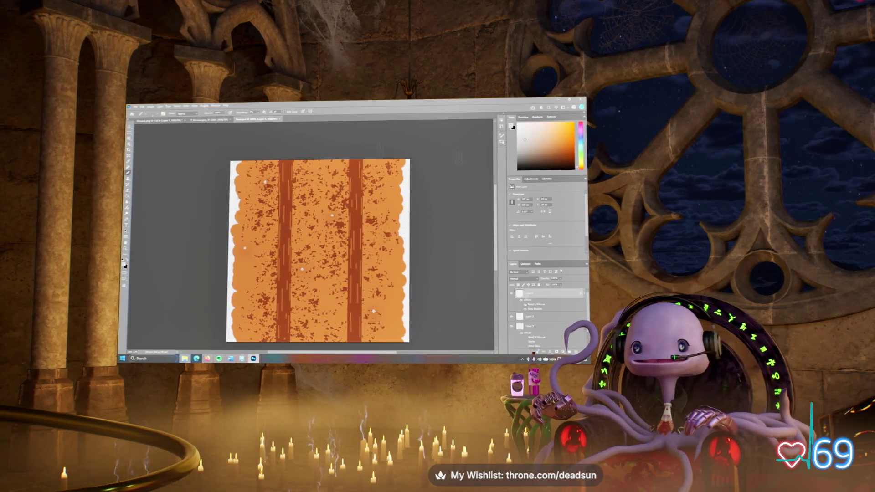
pyautogui.hotkey('ctrl', 'Tab')
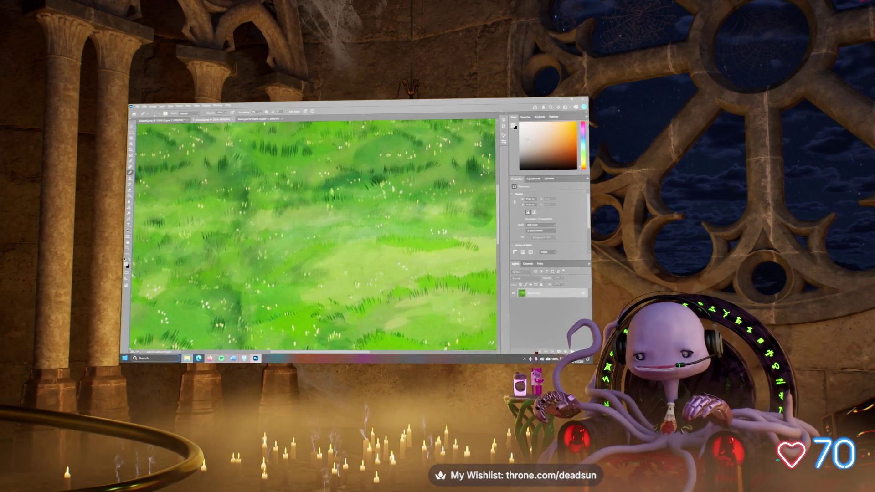
pyautogui.hotkey('ctrl', '-')
pyautogui.hotkey('ctrl', '-')
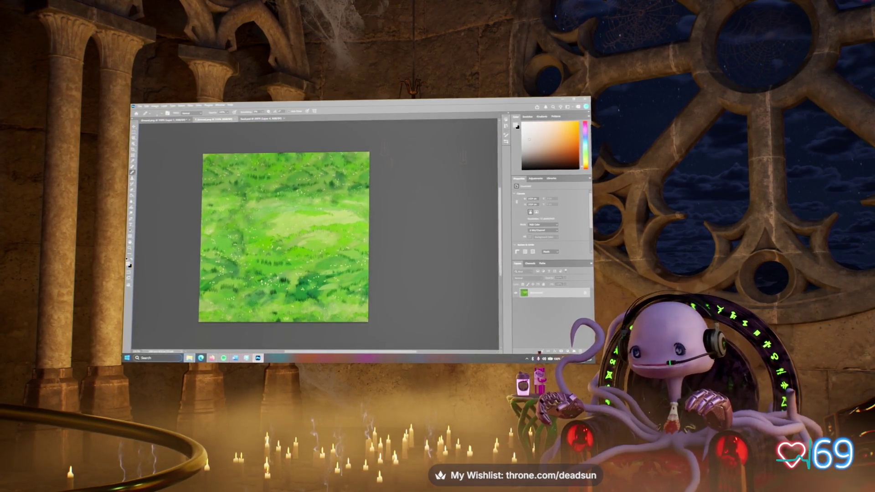
pyautogui.hotkey('ctrl', 'shift', 'Tab')
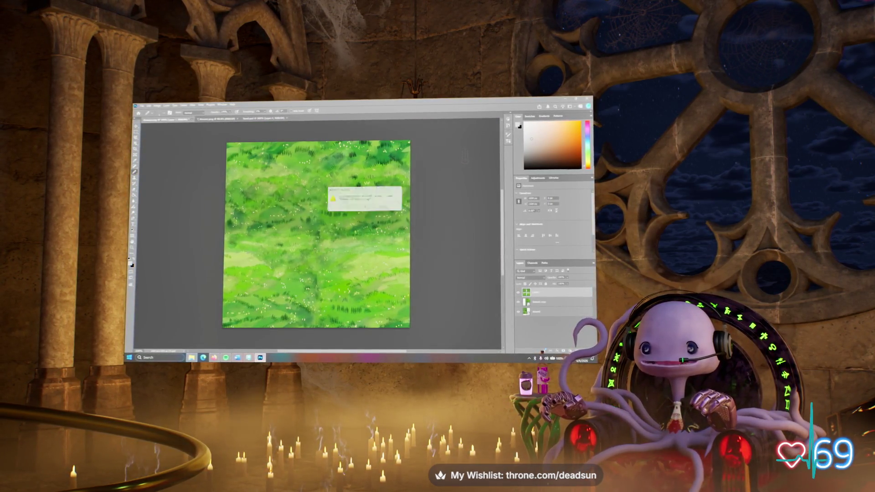
pyautogui.press('n')
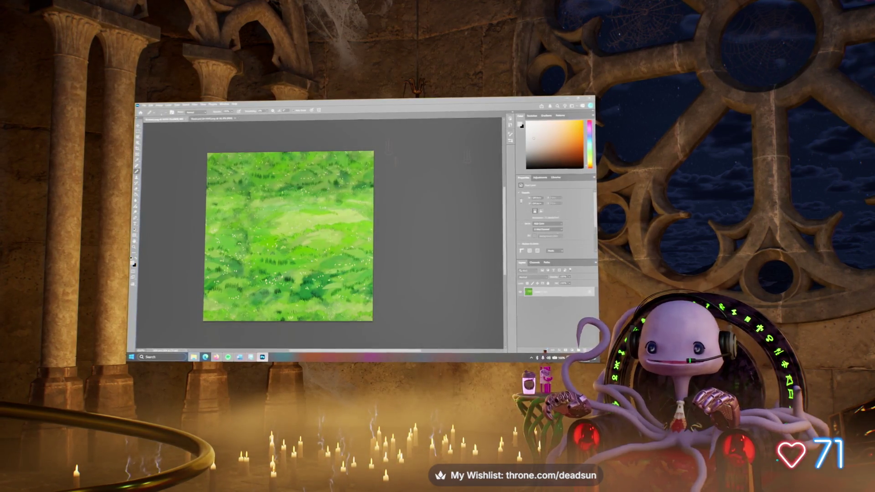
pyautogui.hotkey('ctrl', 'w')
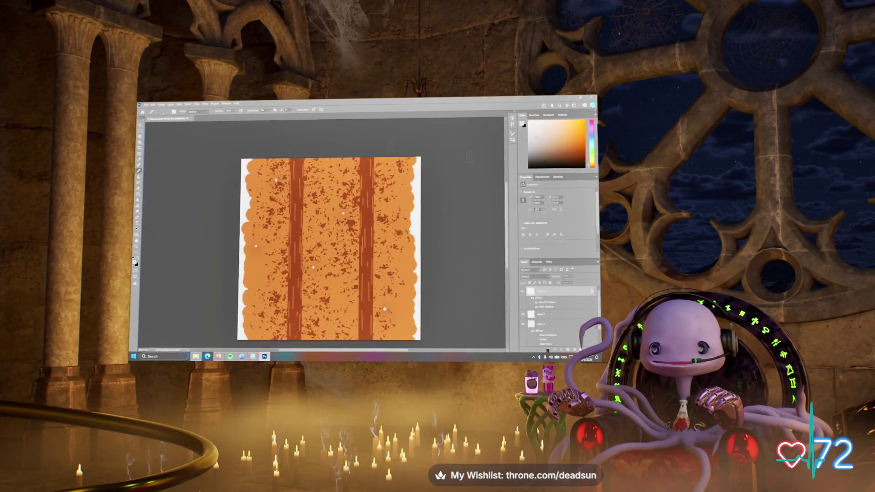
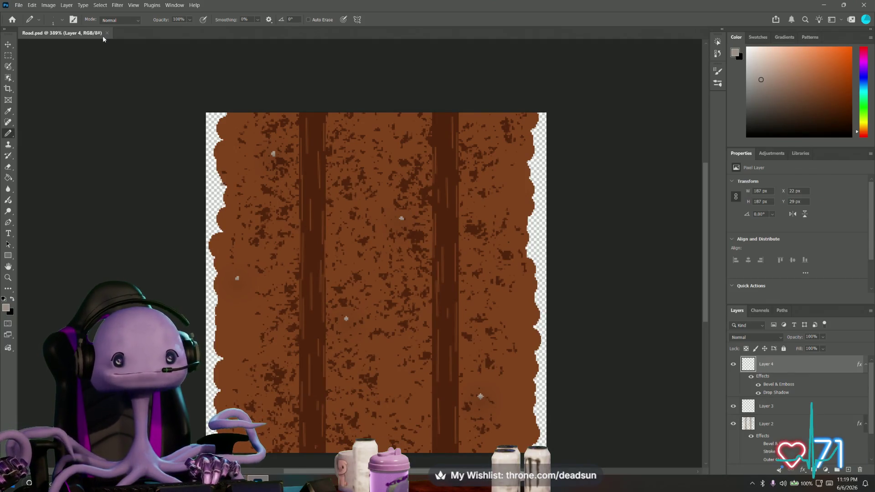
# Create Untitled-1 at 256 × 256 px, 96 ppi, with a white background
pyautogui.click(19, 5)
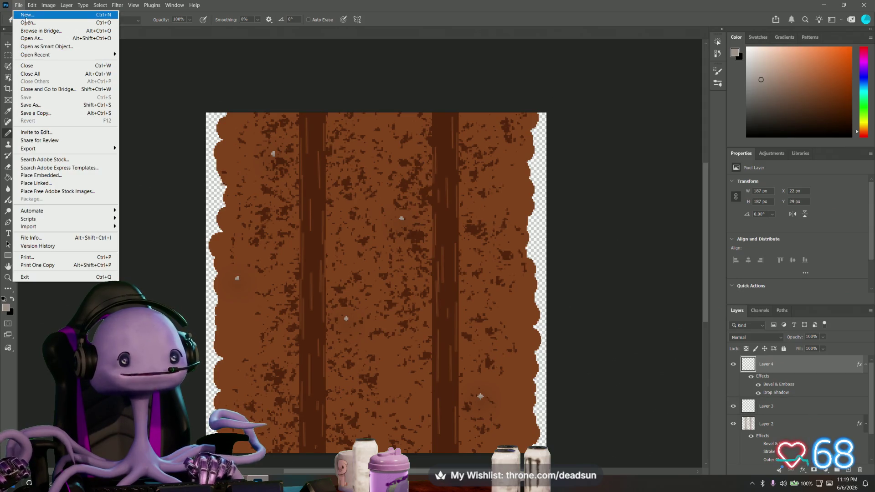
pyautogui.click(26, 16)
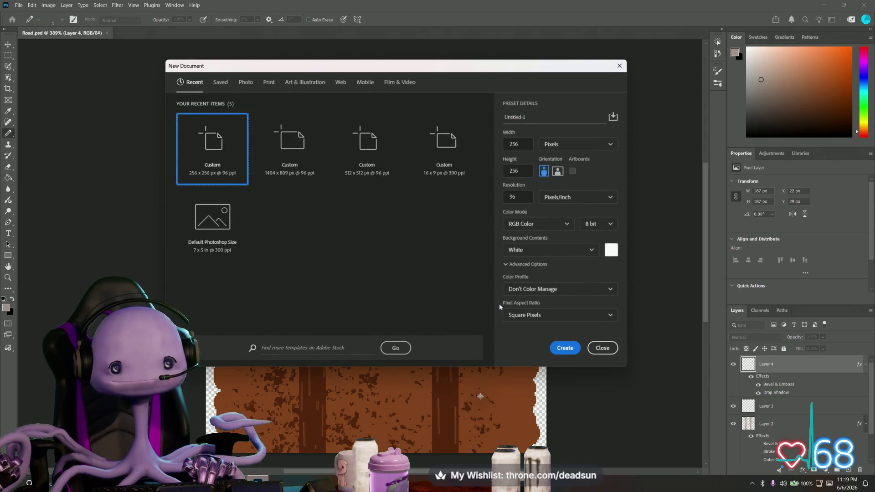
pyautogui.click(566, 349)
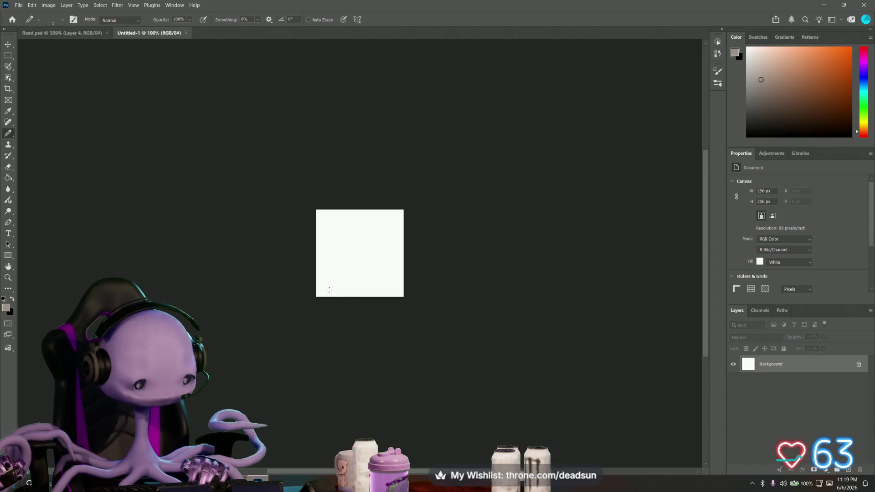
# Add a new empty Layer 1 above the Background
pyautogui.keyDown('alt'); pyautogui.scroll(5, 337, 294); pyautogui.keyUp('alt')
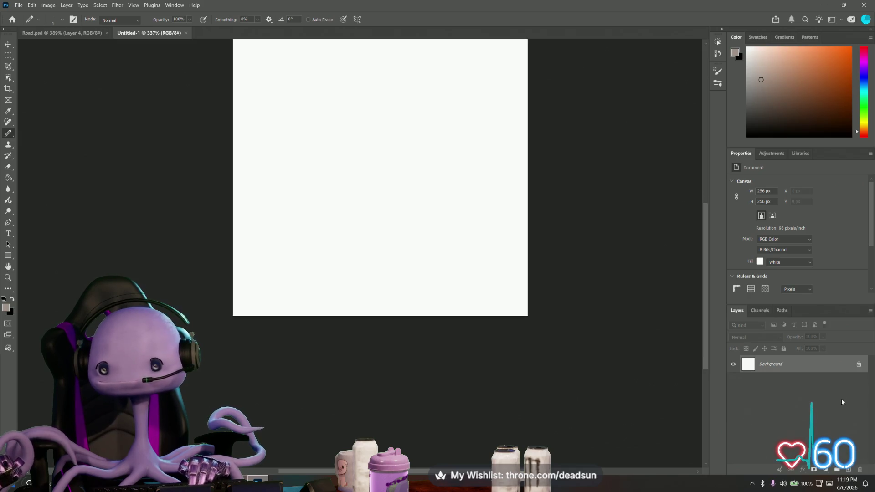
pyautogui.rightClick(781, 364)
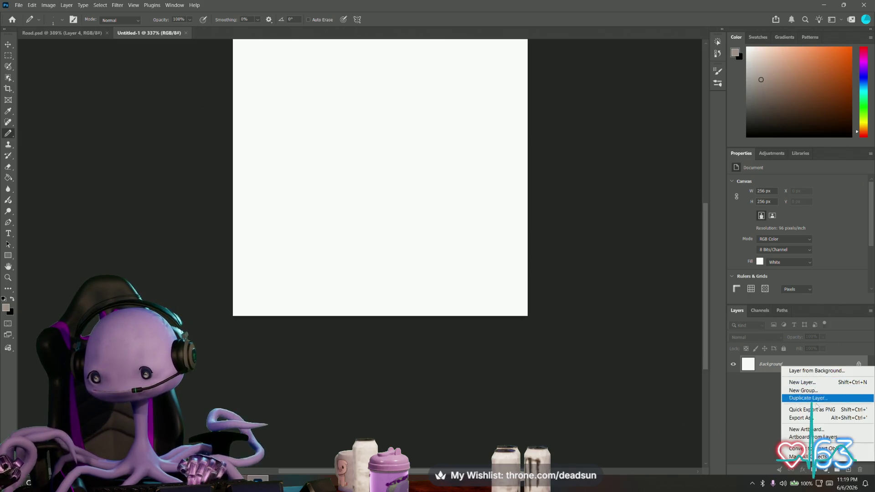
pyautogui.click(819, 429)
pyautogui.hotkey('ctrl', 'shift', 'alt', 'n')
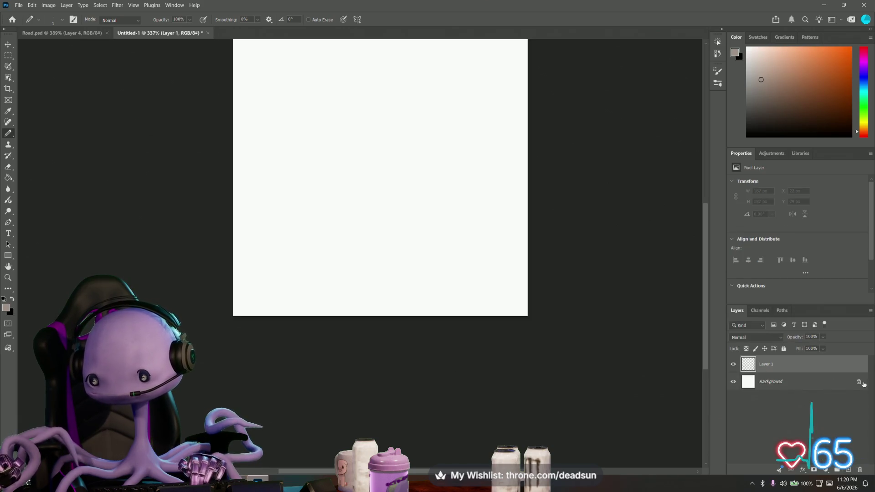
# Unlock the white Background into Layer 0 and delete it
pyautogui.click(859, 382)
pyautogui.rightClick(785, 387)
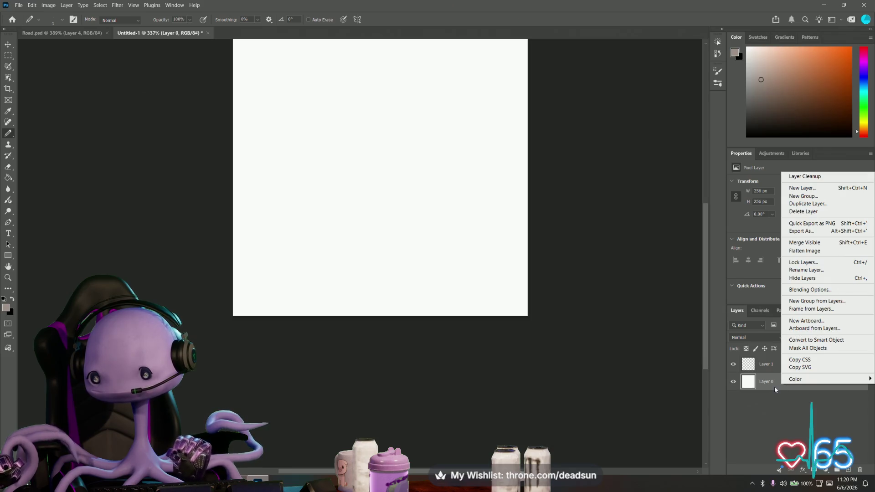
pyautogui.press('Escape')
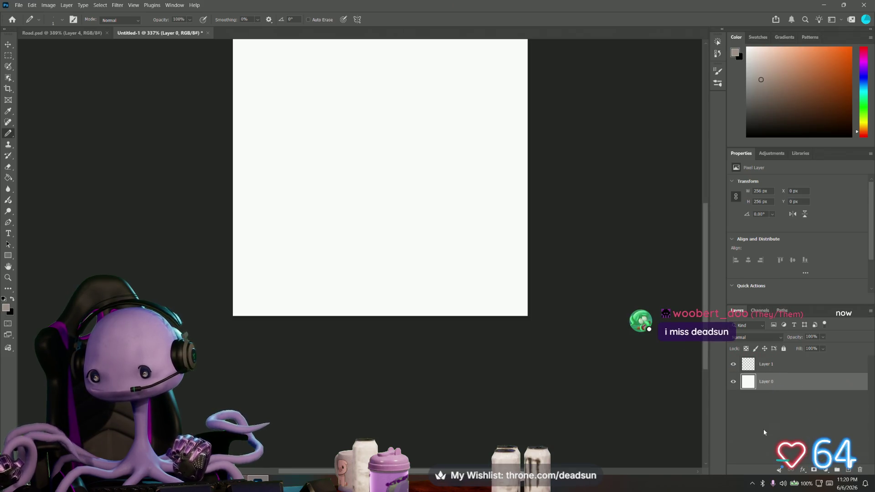
pyautogui.press('Delete')
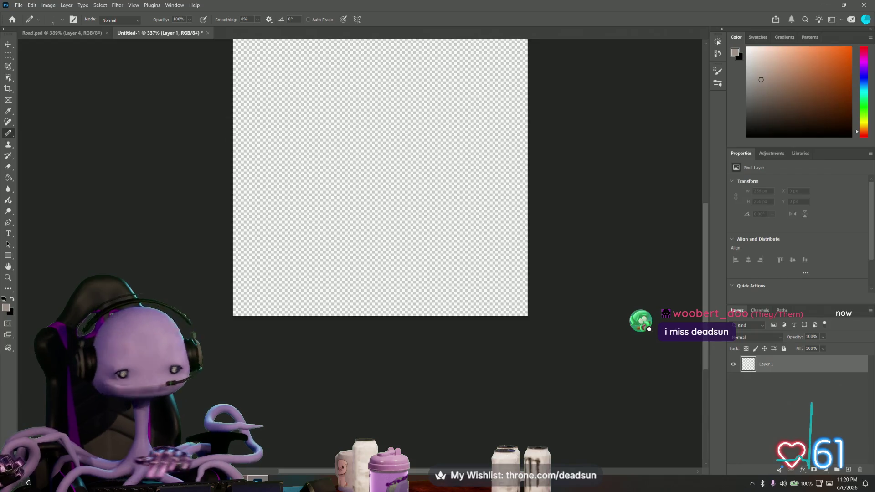
# Make dark green #436728 the foreground colour and set the brush size to 47 px
pyautogui.click(6, 307)
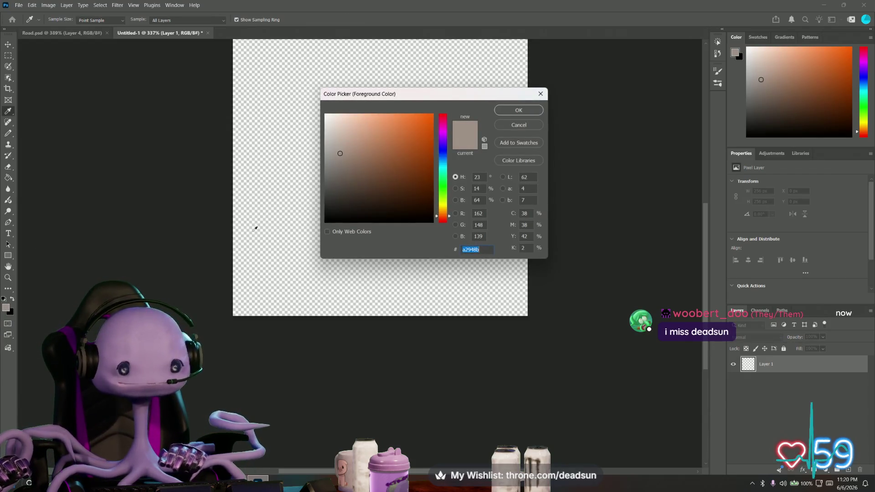
pyautogui.click(442, 196)
pyautogui.moveTo(396, 175); pyautogui.dragTo(392, 178)
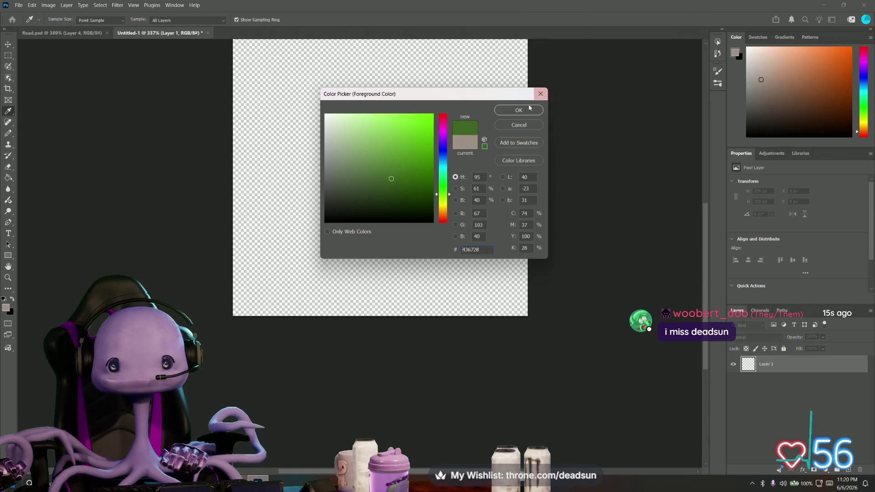
pyautogui.click(530, 106)
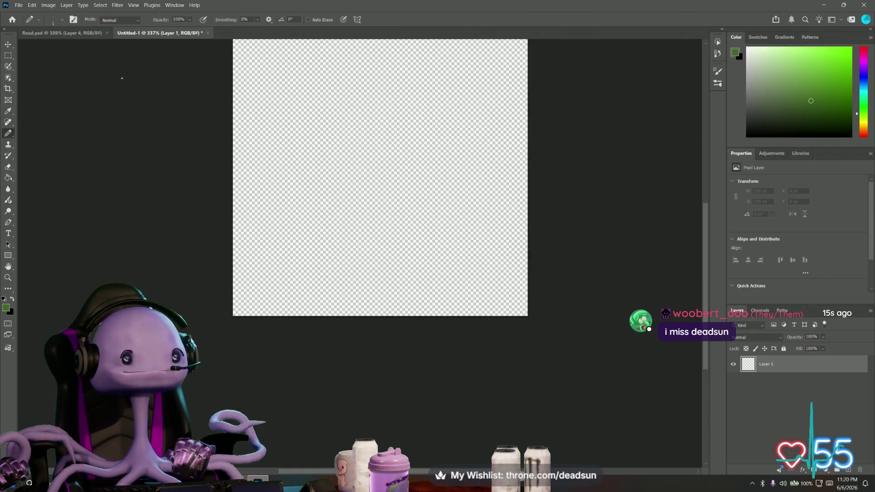
pyautogui.click(39, 19)
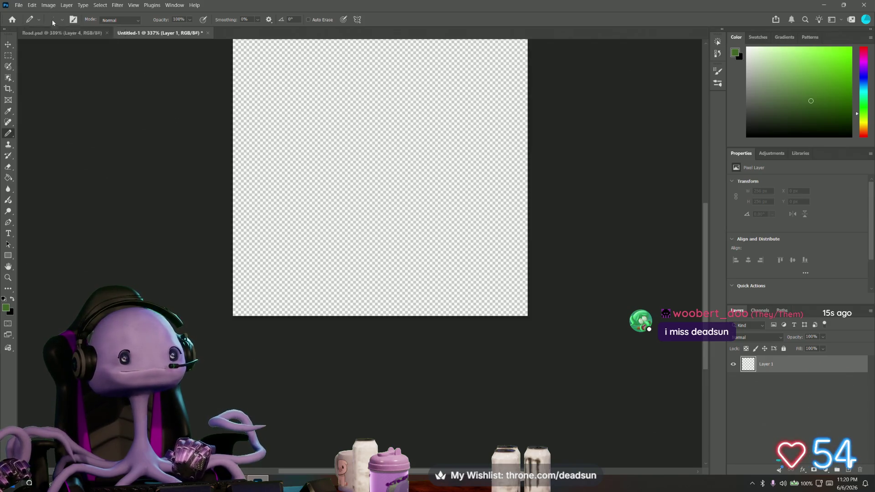
pyautogui.click(52, 20)
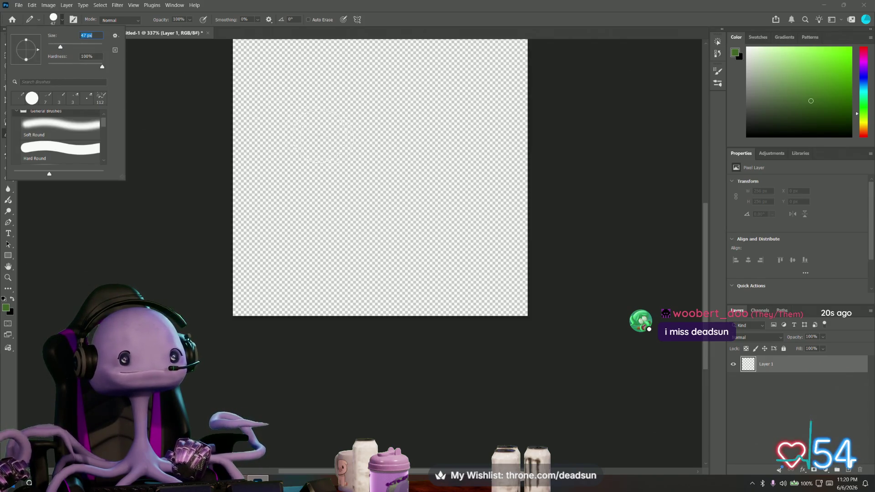
# Stamp a ring of overlapping 47 px dark green dots around the canvas
pyautogui.click(296, 256)
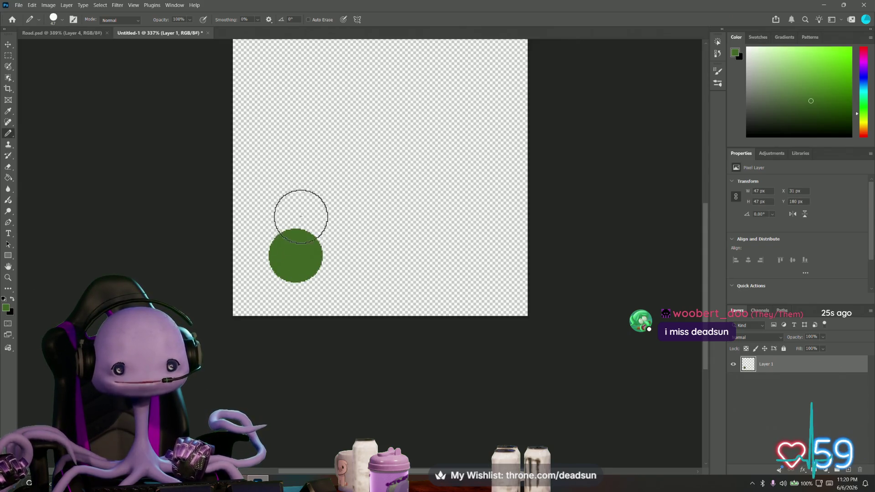
pyautogui.click(278, 215)
pyautogui.click(280, 175)
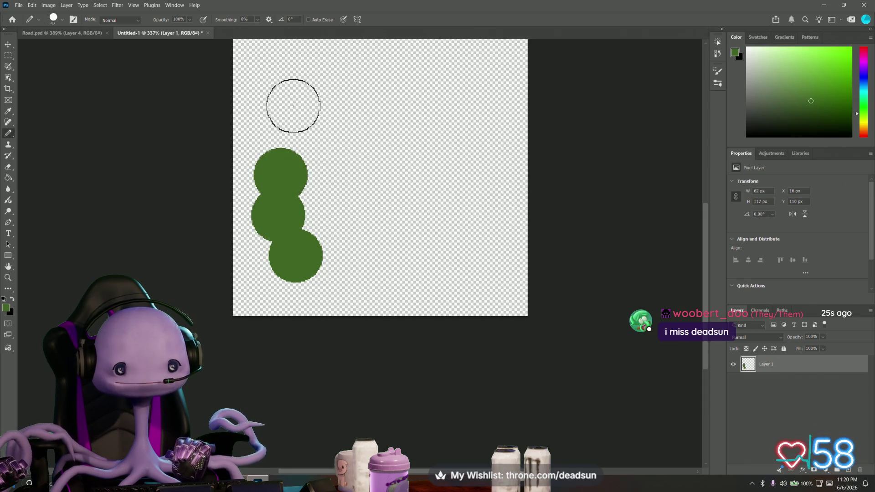
pyautogui.click(283, 111)
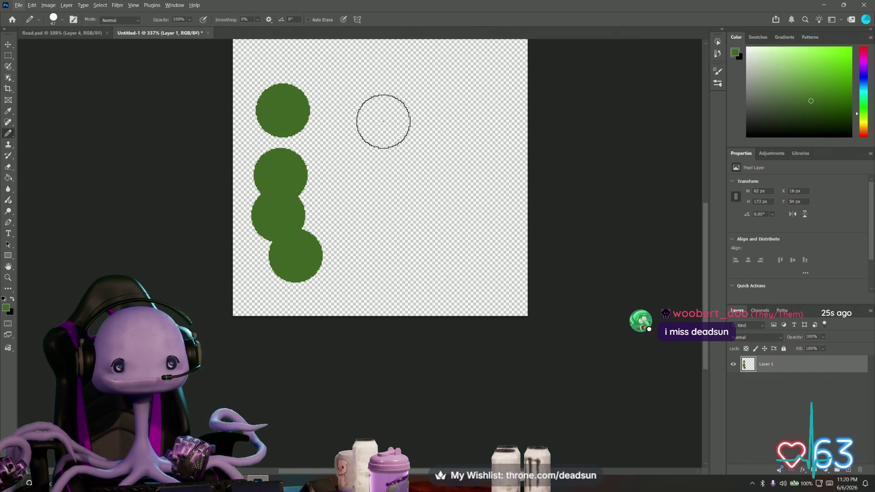
pyautogui.keyDown('alt'); pyautogui.scroll(-3, 375, 122); pyautogui.keyUp('alt')
pyautogui.keyDown('alt'); pyautogui.scroll(2, 318, 114); pyautogui.keyUp('alt')
pyautogui.click(308, 117)
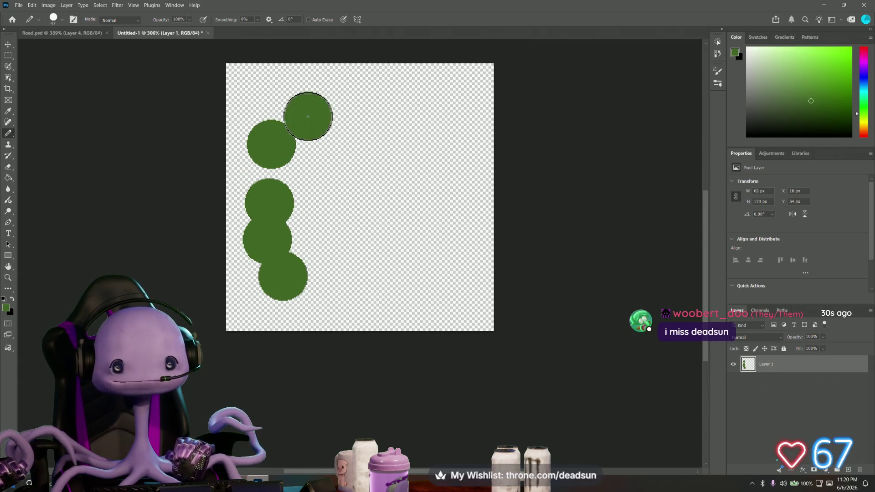
pyautogui.click(368, 110)
pyautogui.click(422, 113)
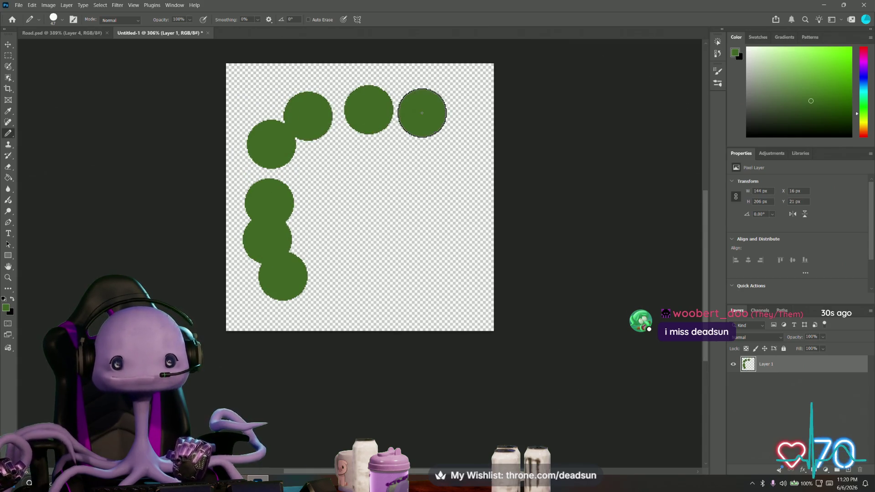
pyautogui.click(443, 149)
pyautogui.click(444, 196)
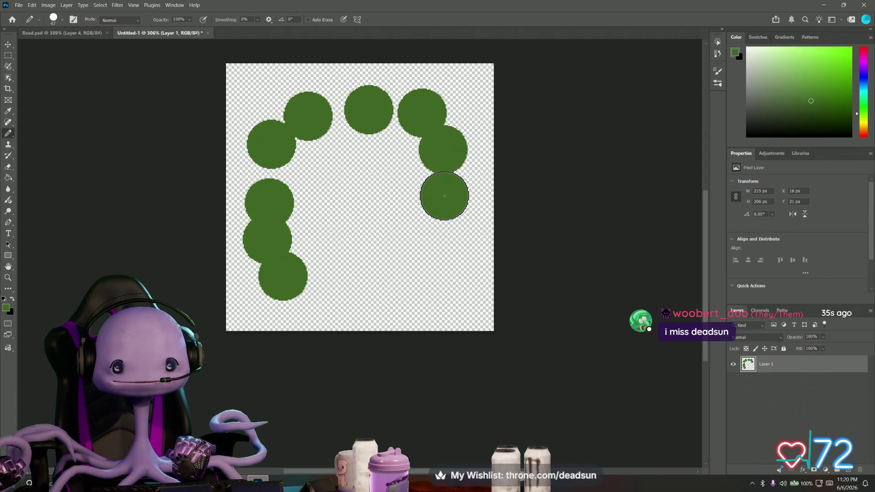
pyautogui.click(435, 255)
pyautogui.click(436, 230)
pyautogui.click(406, 268)
pyautogui.click(374, 284)
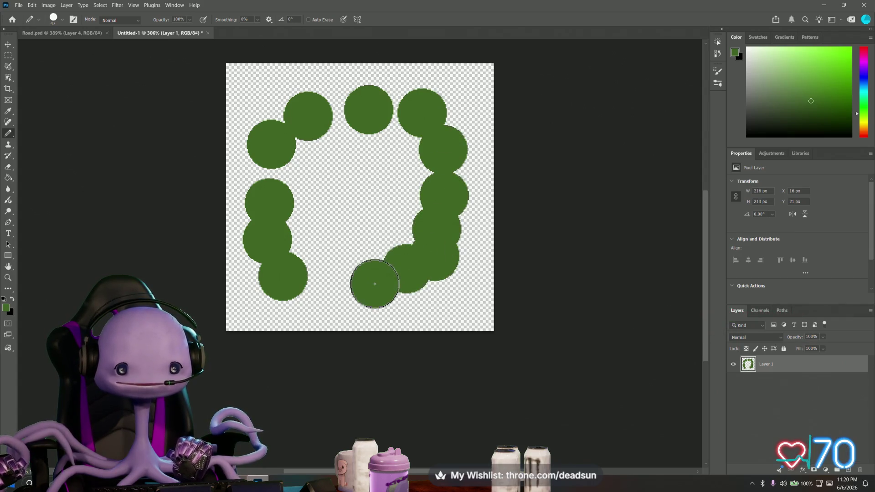
pyautogui.click(343, 277)
pyautogui.click(319, 280)
pyautogui.click(293, 228)
pyautogui.click(282, 178)
pyautogui.click(305, 144)
# Fill the notches and gaps along the top of the green ring
pyautogui.click(329, 129)
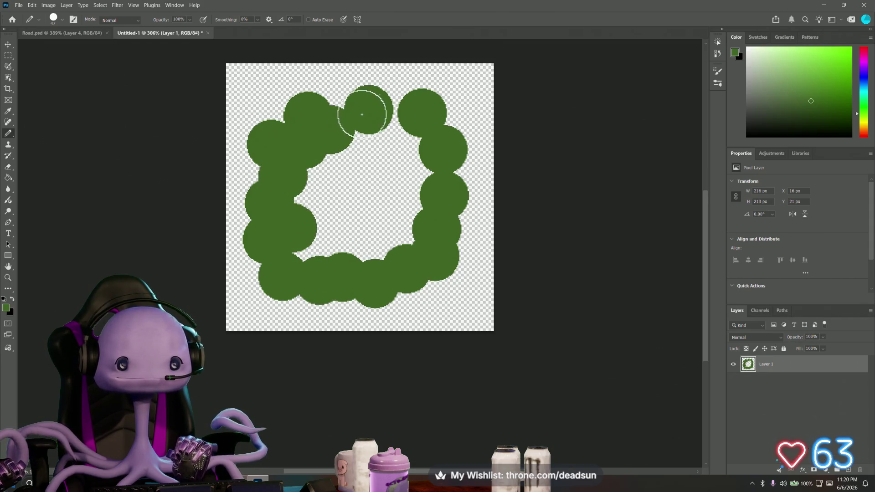
pyautogui.click(338, 101)
pyautogui.click(392, 118)
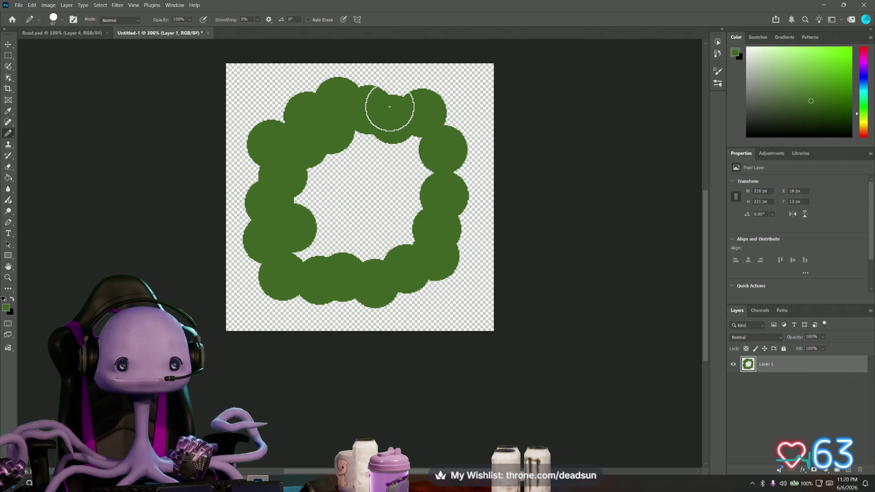
pyautogui.click(388, 94)
pyautogui.click(405, 138)
# Fill the ring's inner hole solid dark green
pyautogui.click(414, 175)
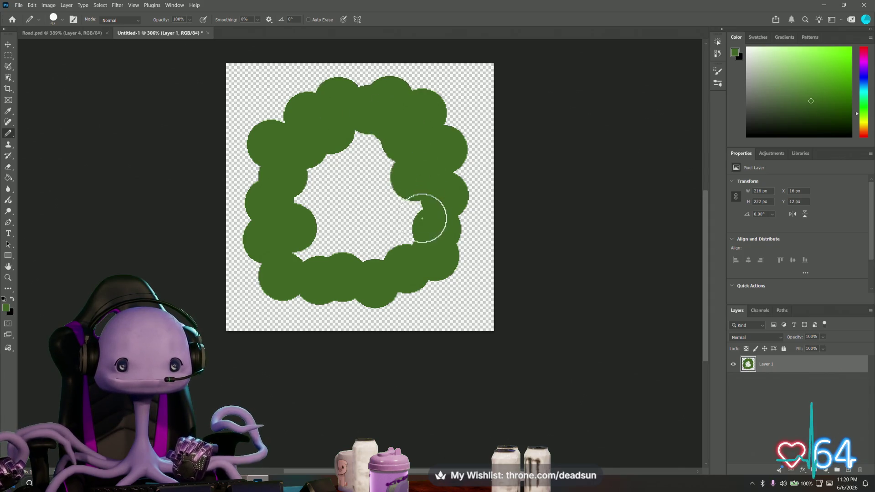
pyautogui.click(409, 218)
pyautogui.click(384, 207)
pyautogui.click(382, 242)
pyautogui.click(351, 241)
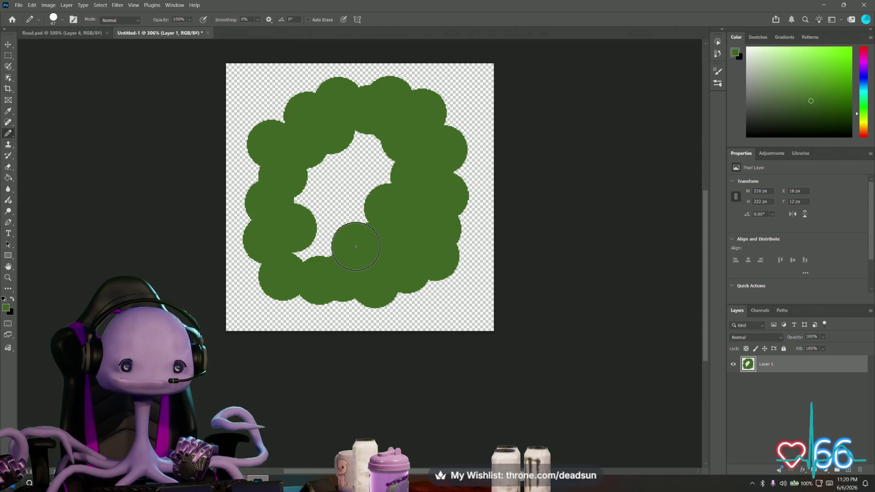
pyautogui.click(312, 242)
pyautogui.click(341, 225)
pyautogui.click(321, 191)
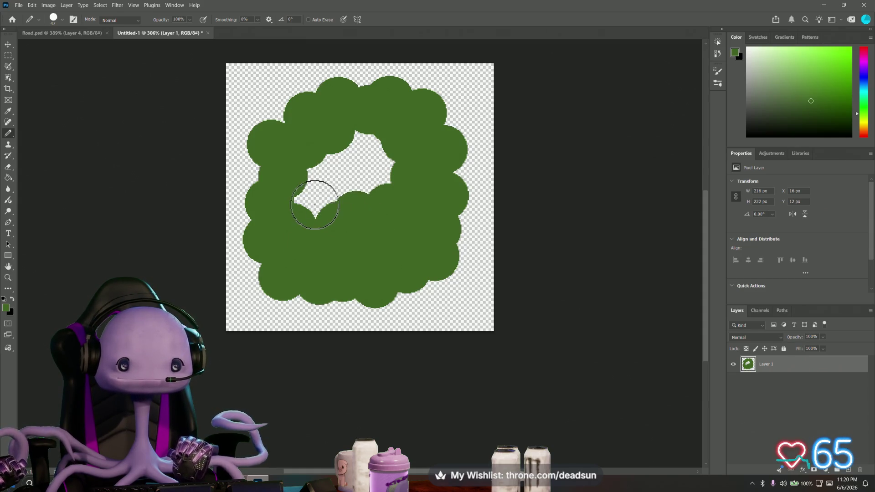
pyautogui.click(313, 203)
pyautogui.click(314, 182)
pyautogui.click(325, 172)
pyautogui.click(343, 146)
pyautogui.click(366, 144)
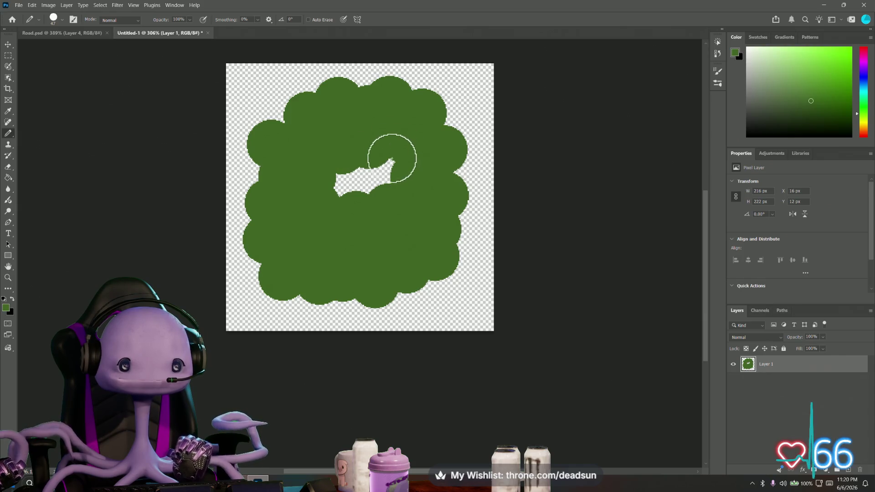
pyautogui.click(389, 162)
pyautogui.click(373, 182)
pyautogui.click(350, 182)
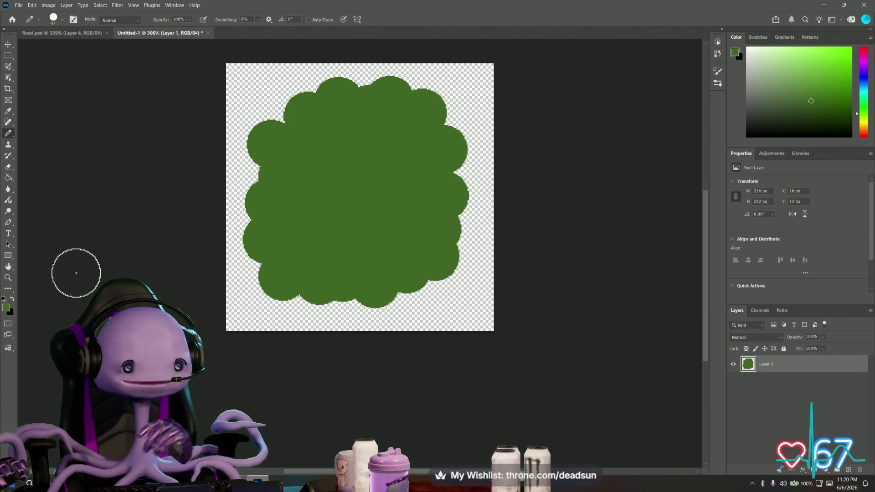
# Set the foreground colour to lighter green #527c33 and add a new empty layer
pyautogui.click(5, 309)
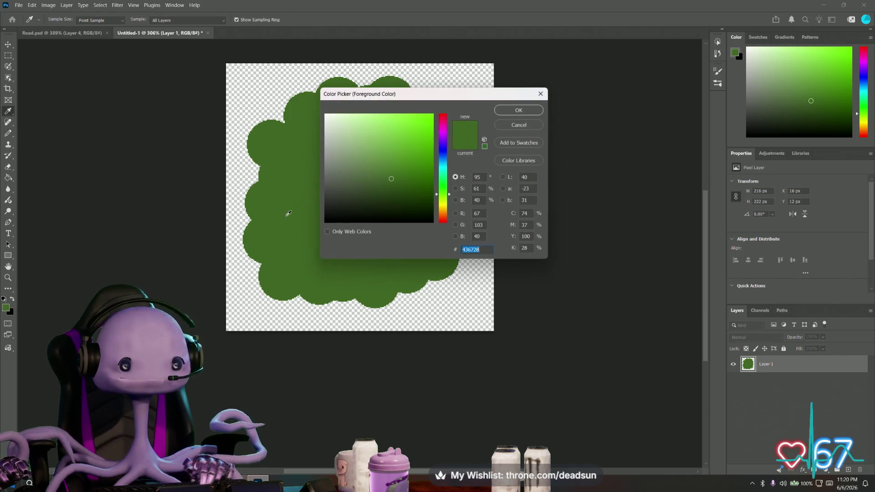
pyautogui.click(389, 169)
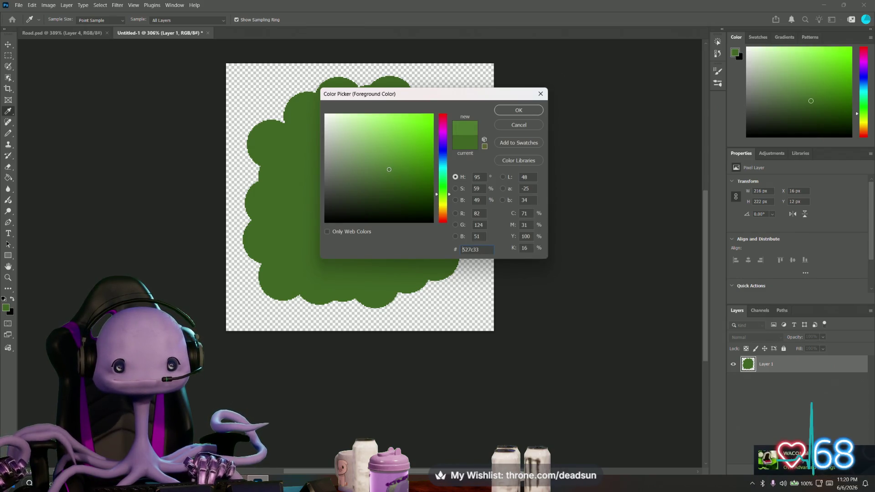
pyautogui.click(515, 110)
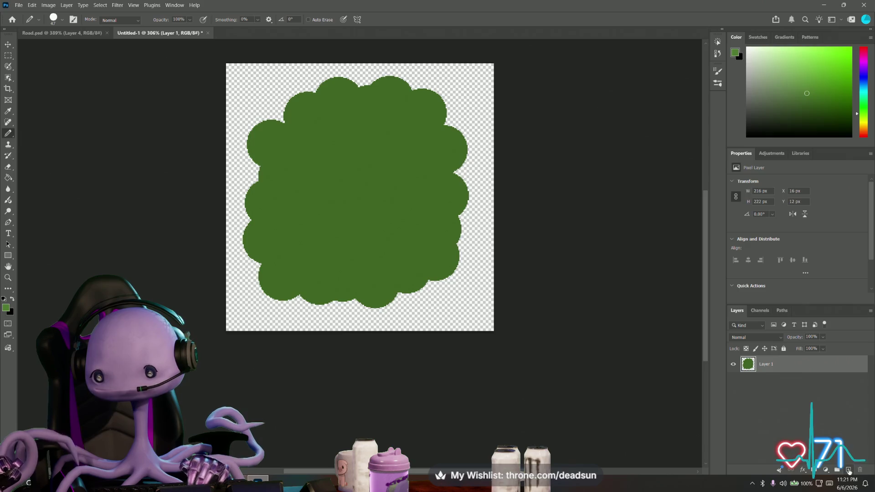
pyautogui.hotkey('ctrl', 'shift', 'alt', 'n')
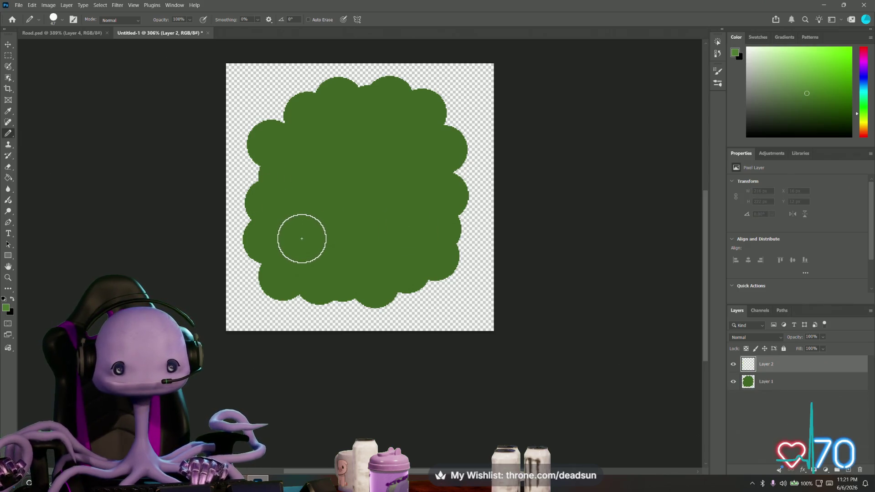
# Stamp lighter green circles around the bush's left, top and right on Layer 2
pyautogui.click(303, 240)
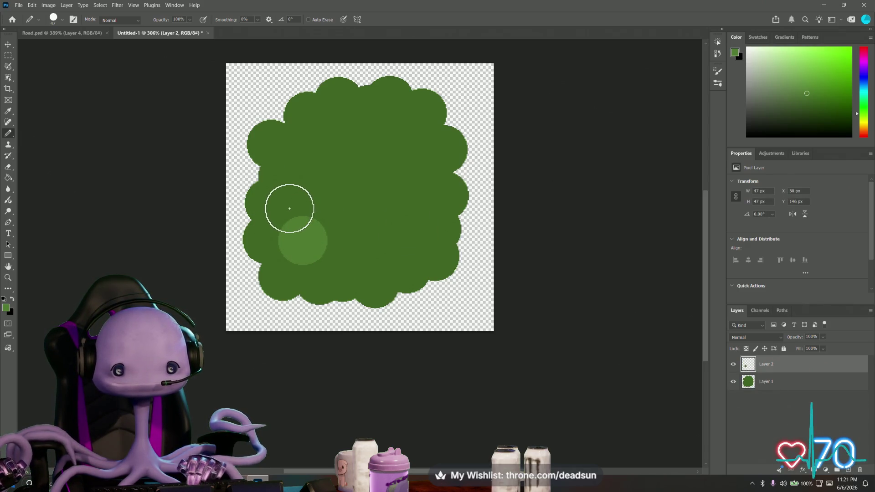
pyautogui.click(290, 156)
pyautogui.click(316, 131)
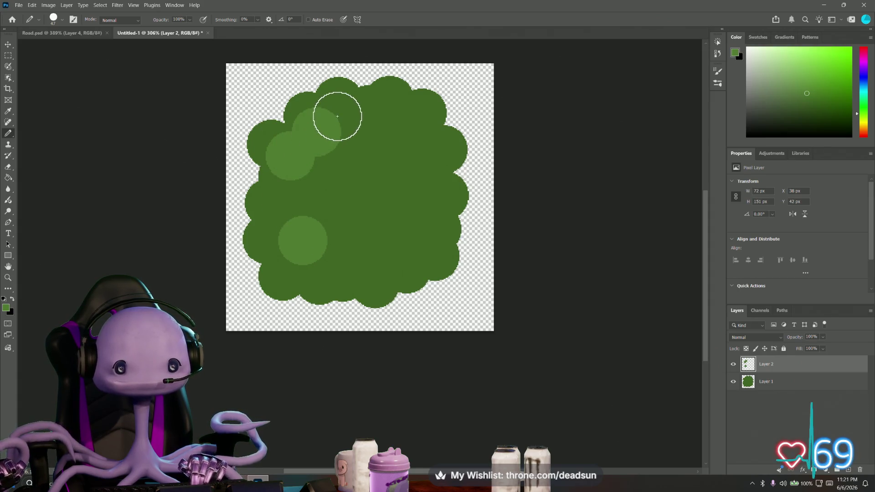
pyautogui.click(337, 115)
pyautogui.click(381, 114)
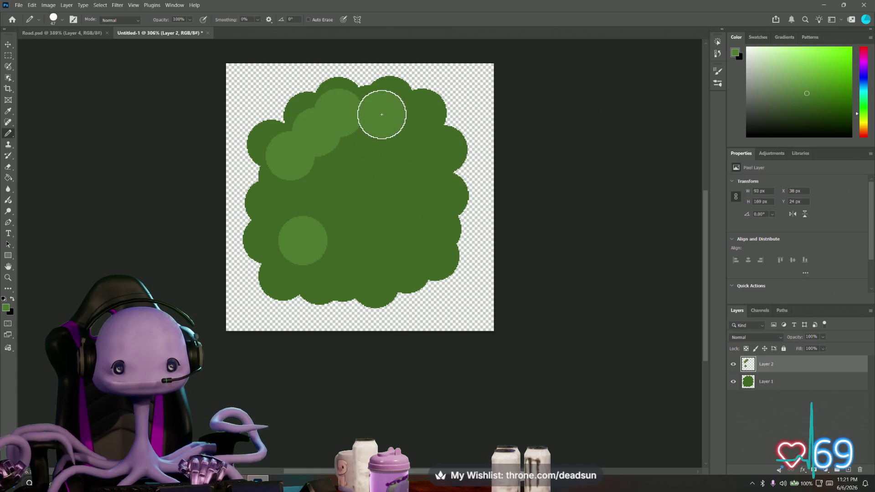
pyautogui.click(416, 118)
pyautogui.click(419, 153)
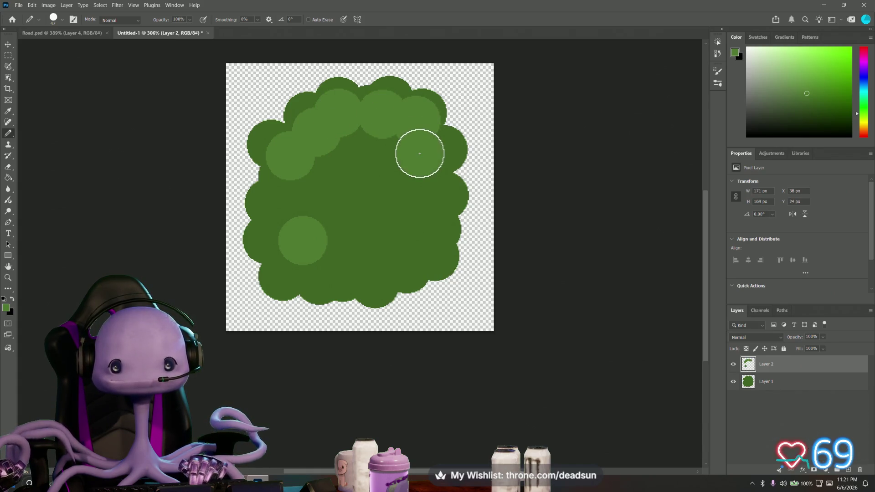
pyautogui.click(424, 196)
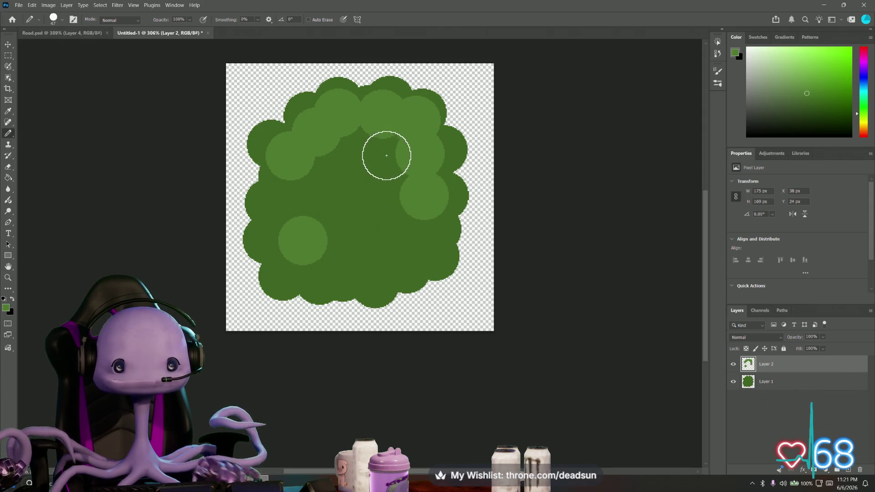
# Add lighter green circles over dark gaps, the left side and along the bottom
pyautogui.click(357, 143)
pyautogui.click(325, 171)
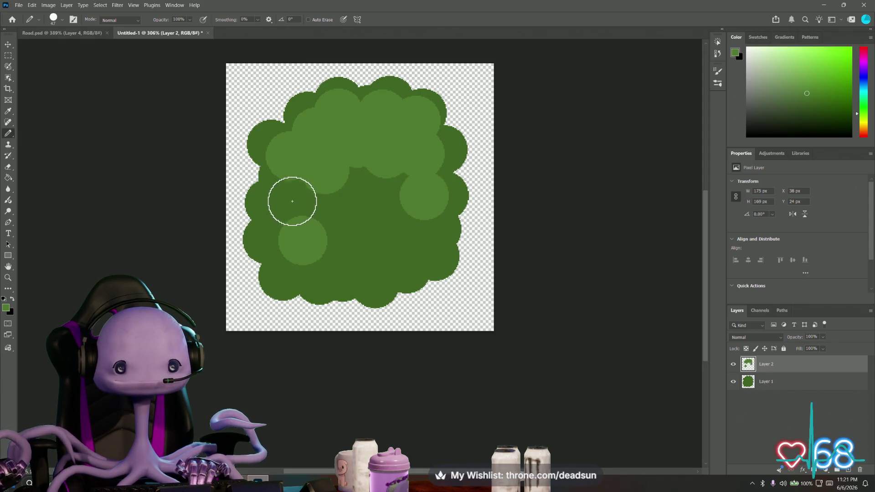
pyautogui.click(292, 201)
pyautogui.click(318, 193)
pyautogui.click(325, 249)
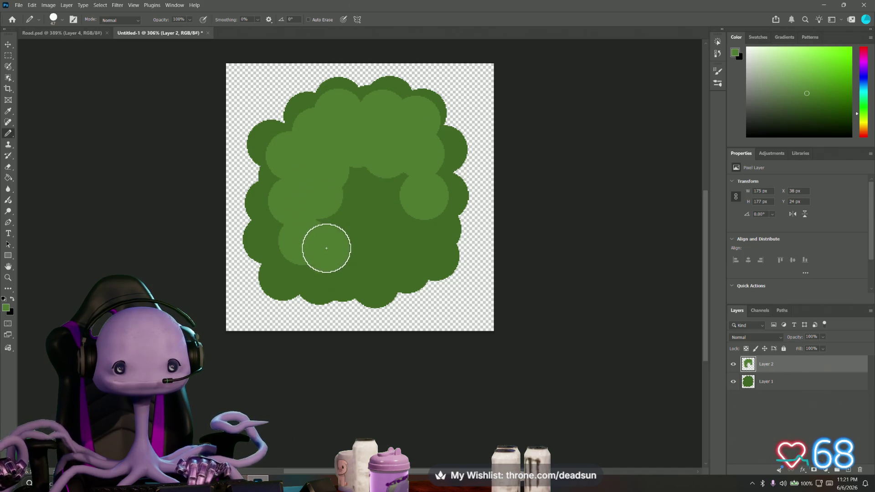
pyautogui.click(359, 256)
pyautogui.click(400, 247)
pyautogui.click(413, 234)
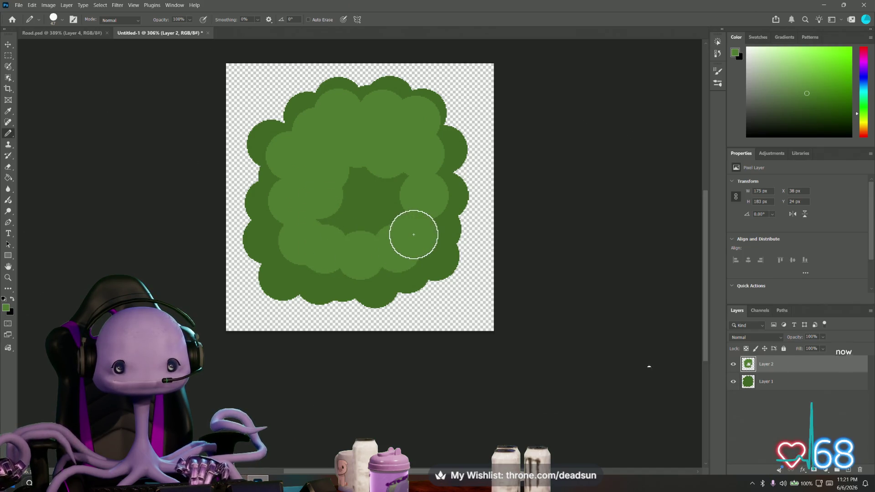
# Cover the dark centre and lower band with lighter green, then add empty Layer 3
pyautogui.click(396, 201)
pyautogui.click(369, 176)
pyautogui.click(364, 213)
pyautogui.click(378, 220)
pyautogui.click(331, 219)
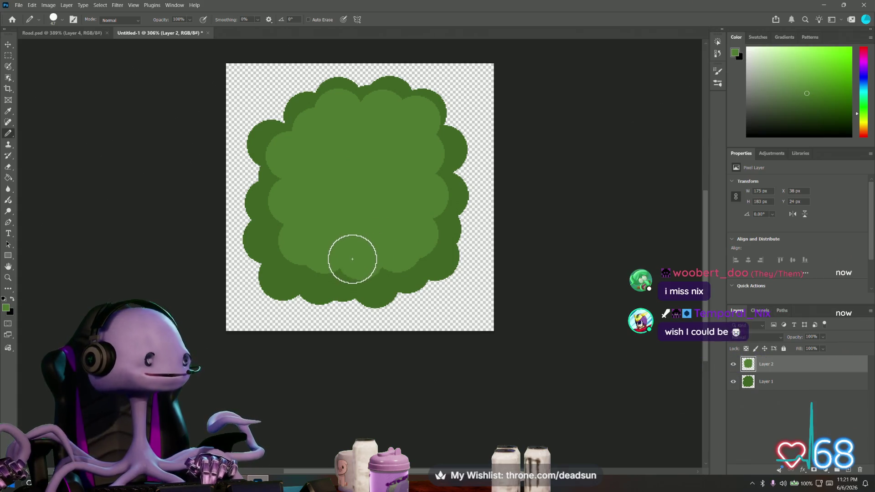
pyautogui.click(371, 272)
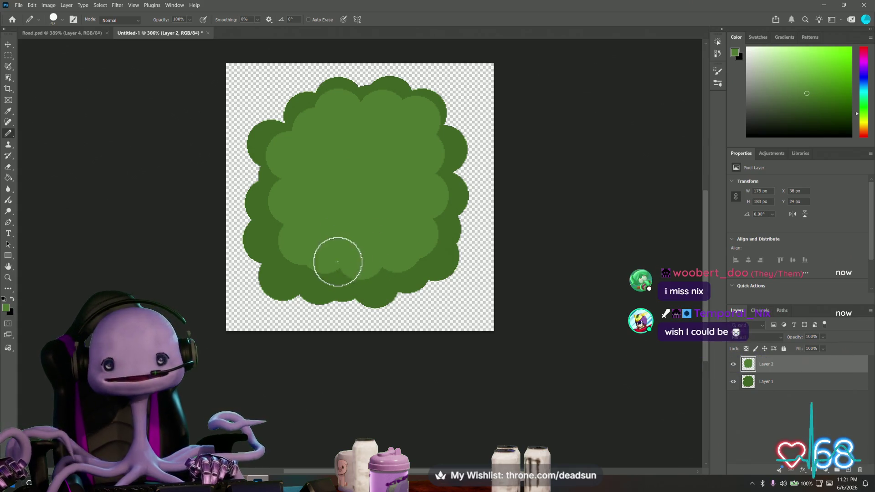
pyautogui.click(319, 265)
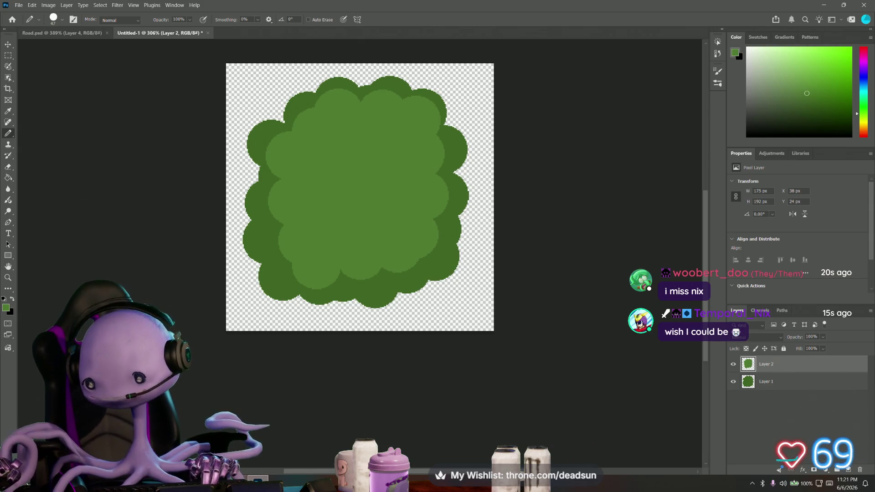
pyautogui.click(848, 469)
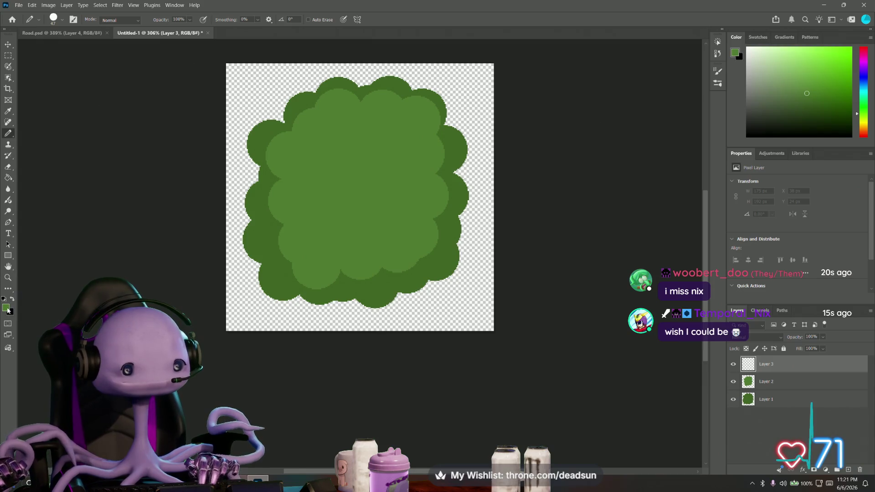
# Set the foreground colour to bright green #68a53b
pyautogui.click(6, 308)
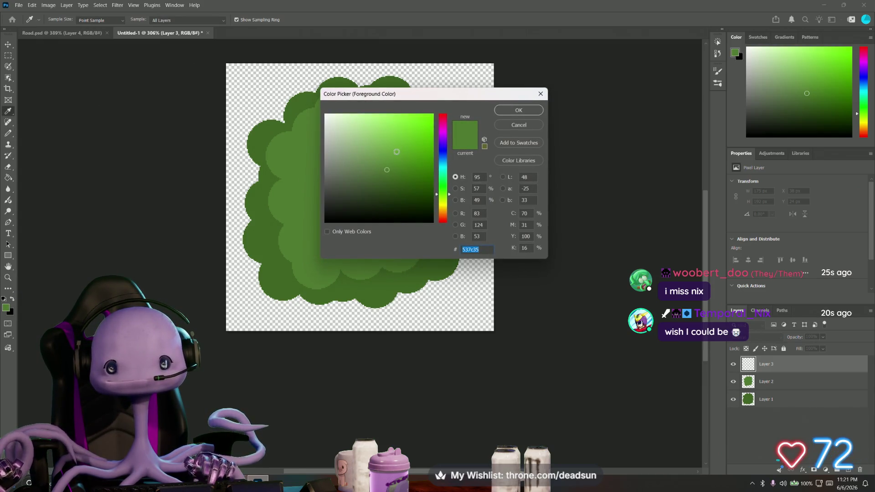
pyautogui.click(396, 152)
pyautogui.click(506, 111)
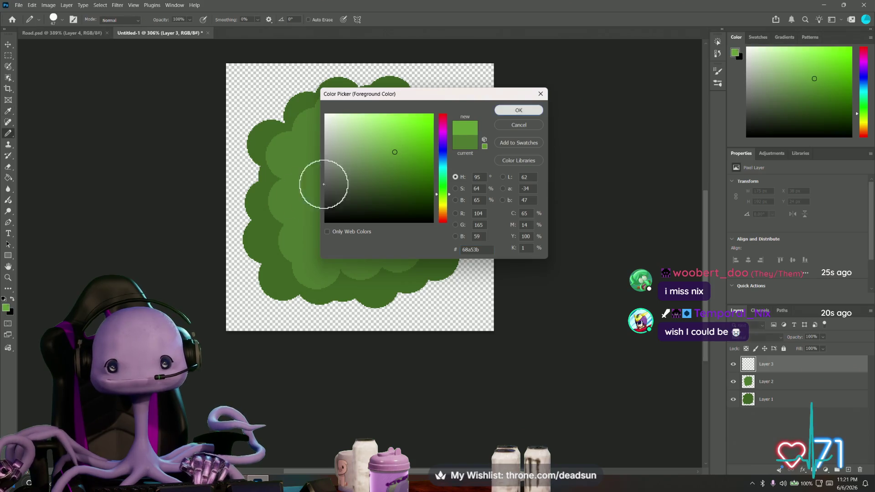
# Stamp bright green circles left of centre, toward the upper left and near the top
pyautogui.click(326, 226)
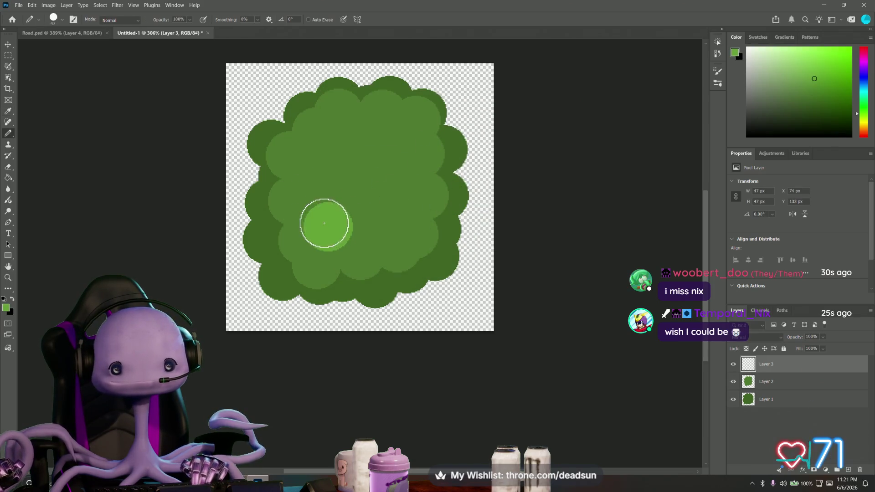
pyautogui.click(313, 193)
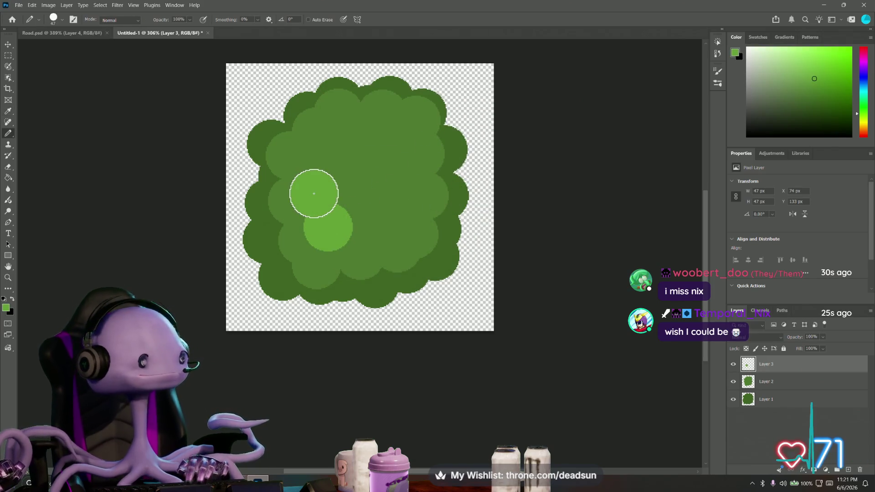
pyautogui.click(308, 159)
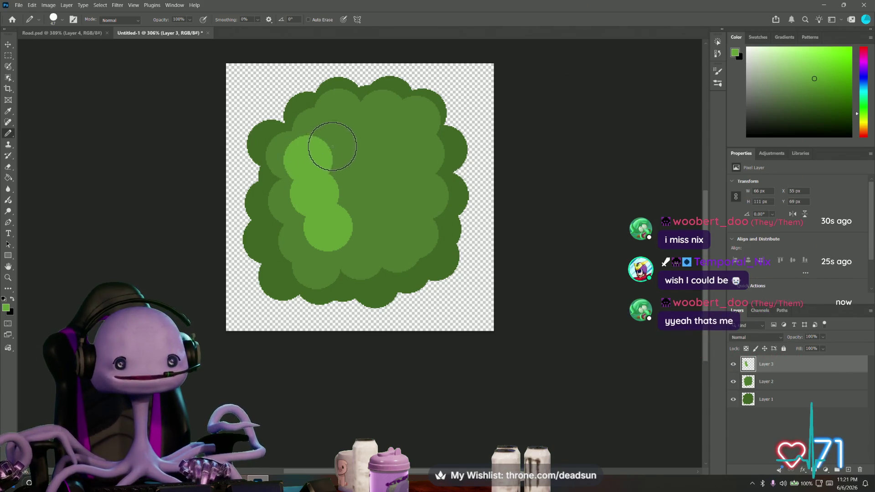
pyautogui.click(340, 139)
pyautogui.click(341, 170)
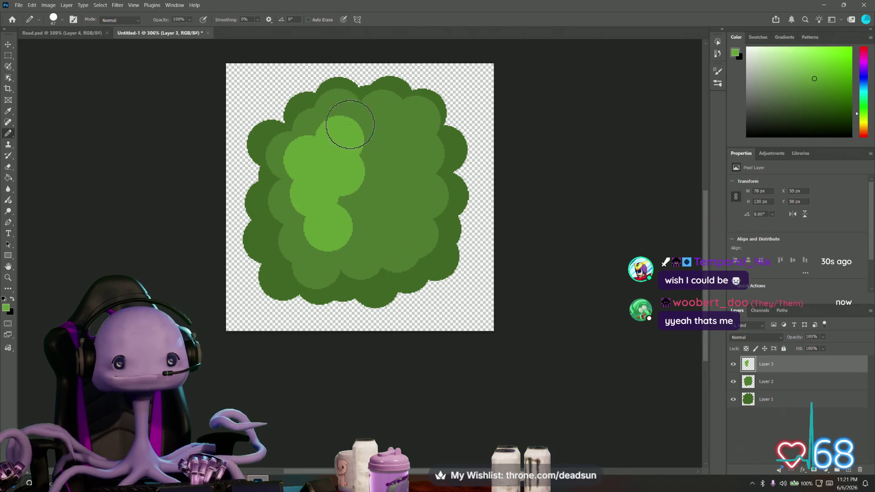
pyautogui.click(380, 124)
pyautogui.click(371, 155)
# Extend the bright green cluster rightward and through the middle, covering the lower notch
pyautogui.click(385, 156)
pyautogui.click(406, 153)
pyautogui.click(412, 188)
pyautogui.click(384, 185)
pyautogui.click(358, 199)
pyautogui.click(380, 224)
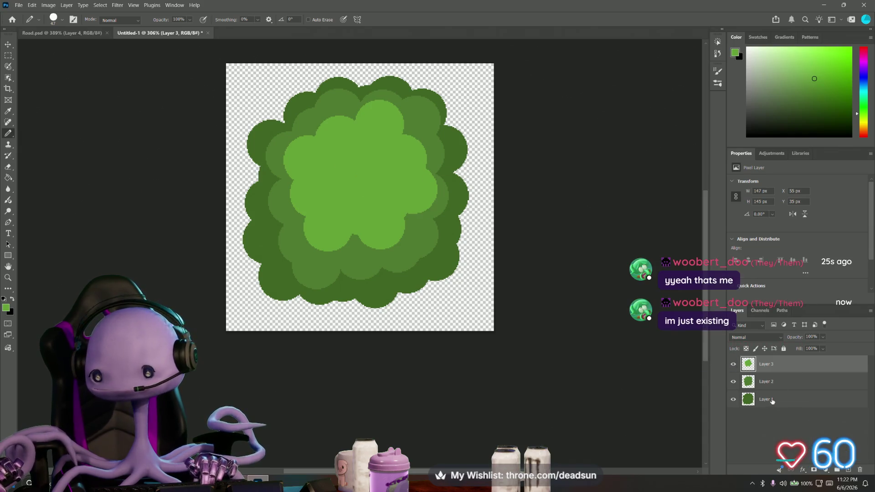
pyautogui.doubleClick(789, 367)
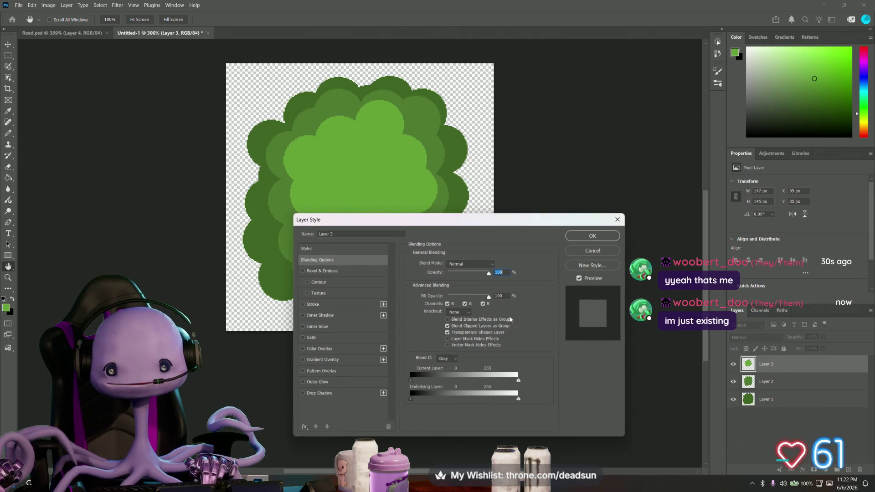
# Add a drop shadow to Layer 3
pyautogui.click(303, 394)
pyautogui.click(324, 394)
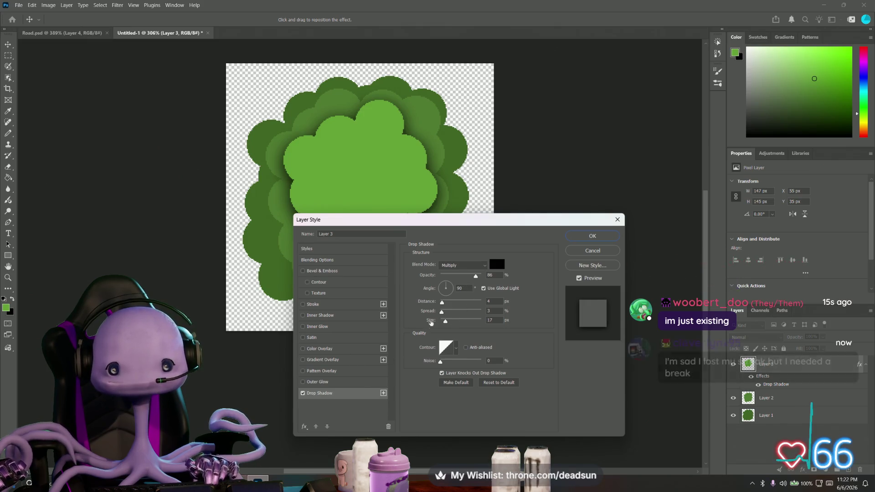
pyautogui.click(593, 237)
# Add a drop shadow to Layer 2
pyautogui.doubleClick(806, 402)
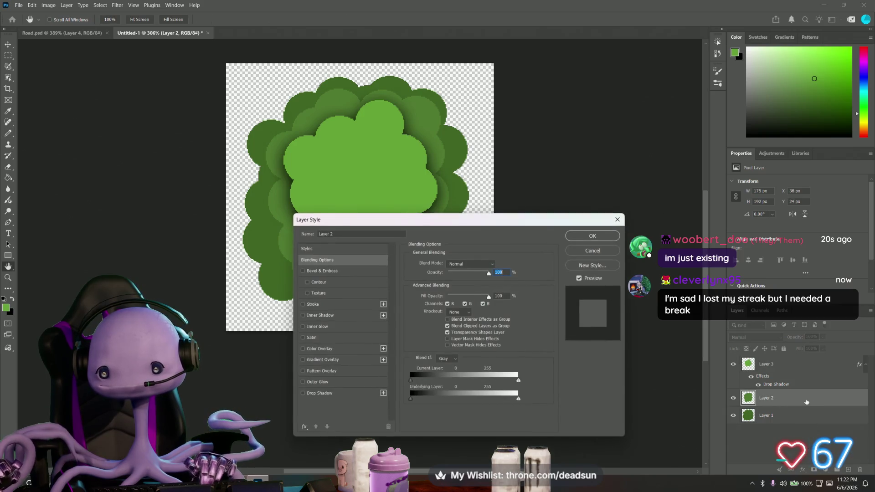
pyautogui.click(303, 393)
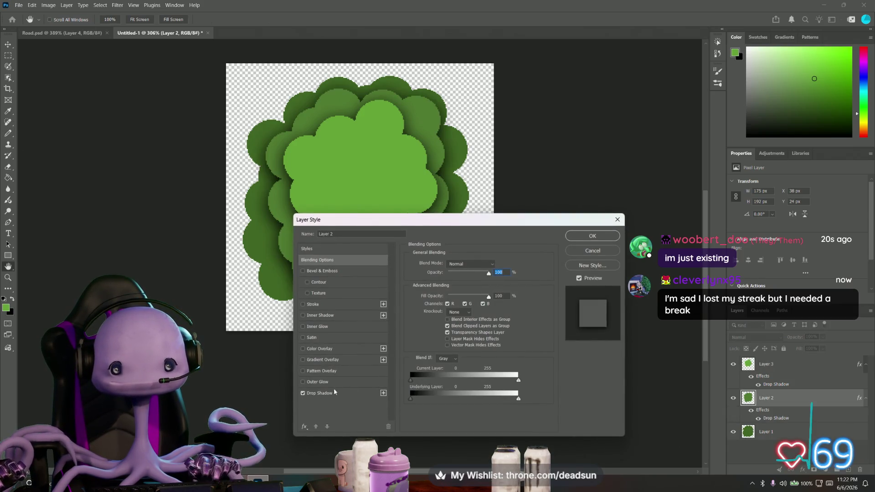
pyautogui.click(591, 237)
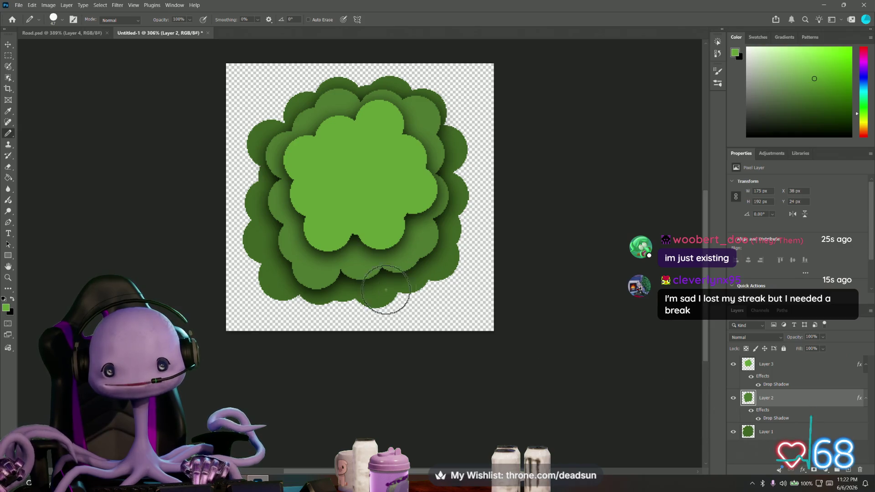
# Add an empty Layer 4 and move it to the top of the layer stack
pyautogui.click(7, 308)
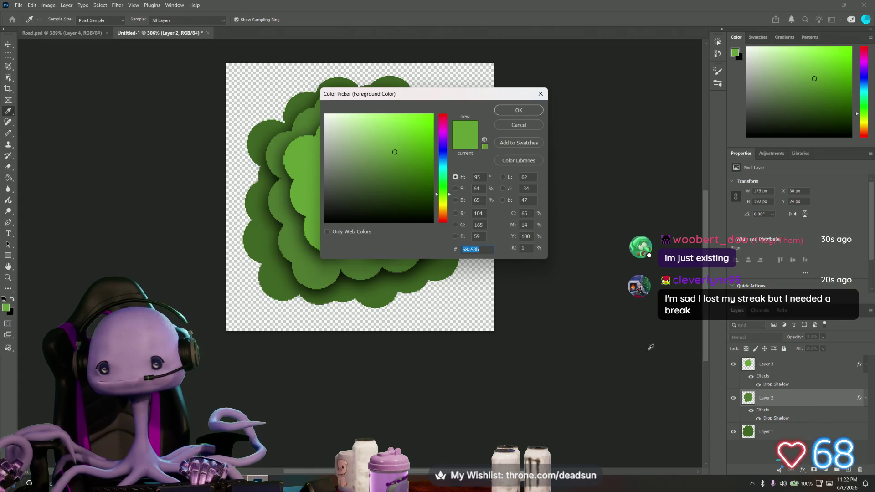
pyautogui.click(517, 111)
pyautogui.click(847, 470)
pyautogui.moveTo(776, 396); pyautogui.dragTo(782, 369)
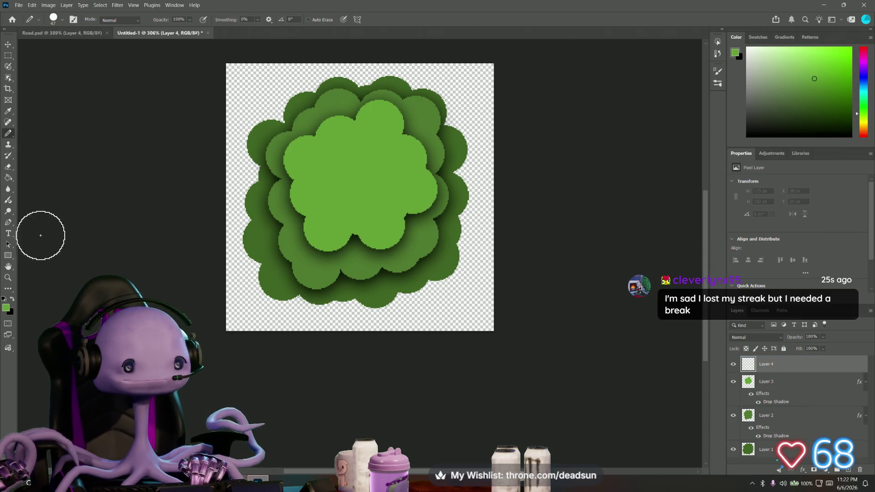
# Set the foreground colour to strong red #c42626
pyautogui.click(6, 307)
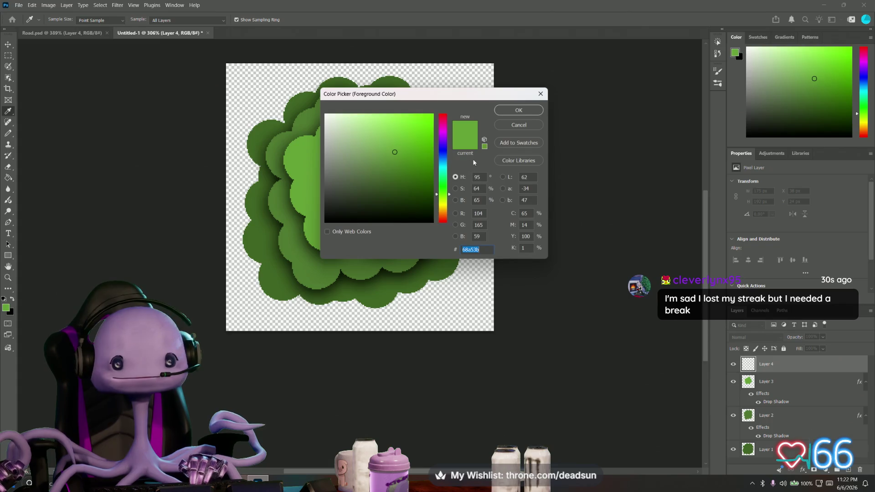
pyautogui.click(444, 123)
pyautogui.moveTo(443, 129); pyautogui.dragTo(449, 224)
pyautogui.click(412, 138)
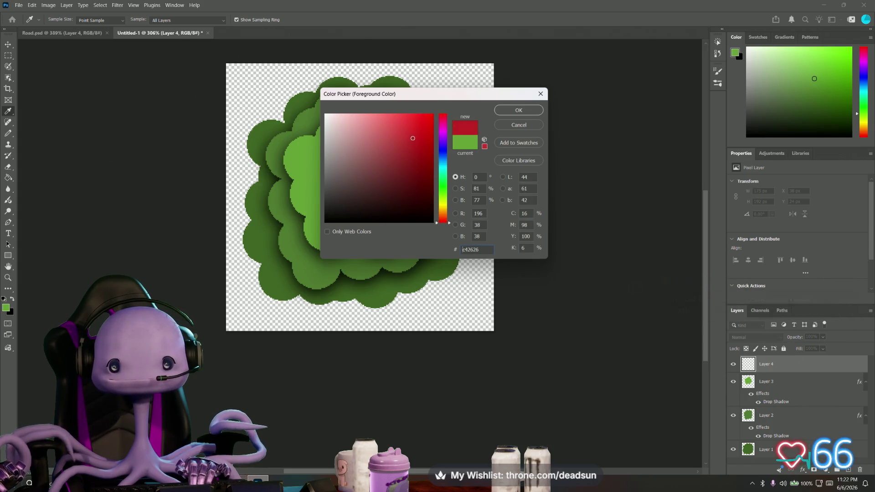
pyautogui.click(535, 112)
# Switch to the Pencil and shrink the brush to about 10 px
pyautogui.press('b')
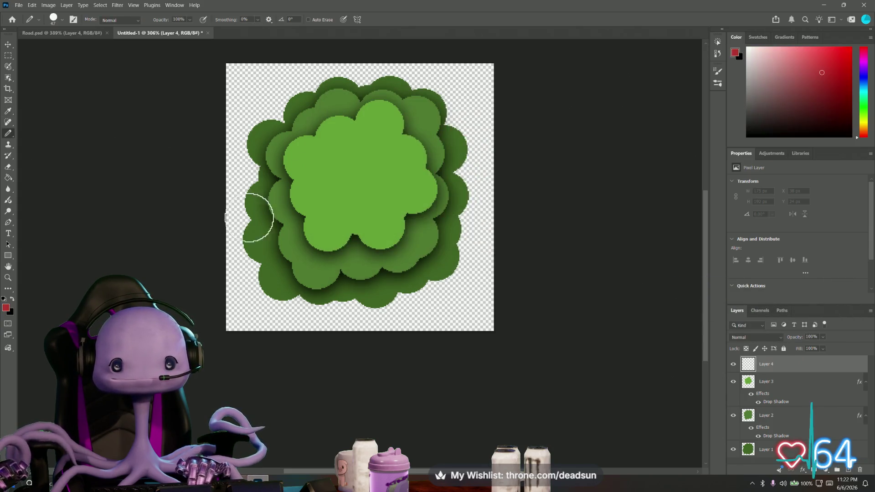
pyautogui.click(56, 22)
pyautogui.moveTo(54, 46); pyautogui.dragTo(50, 48)
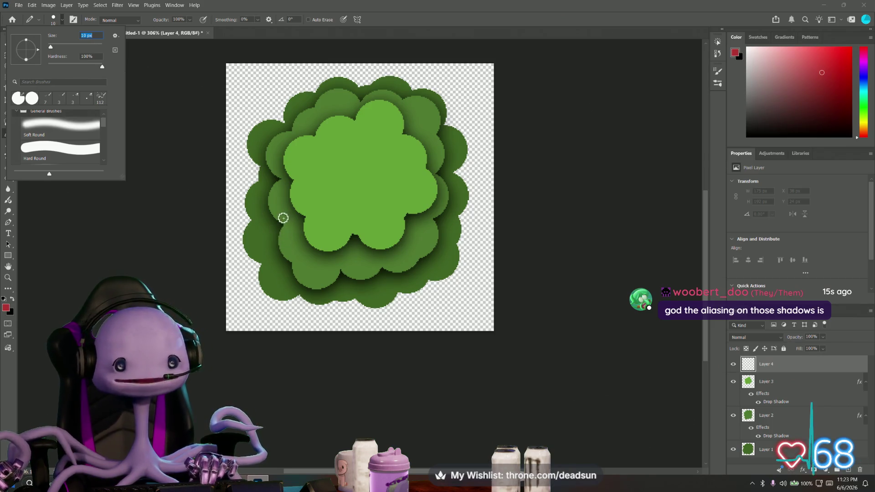
pyautogui.press('Escape')
pyautogui.keyDown('alt'); pyautogui.scroll(5, 273, 230); pyautogui.keyUp('alt')
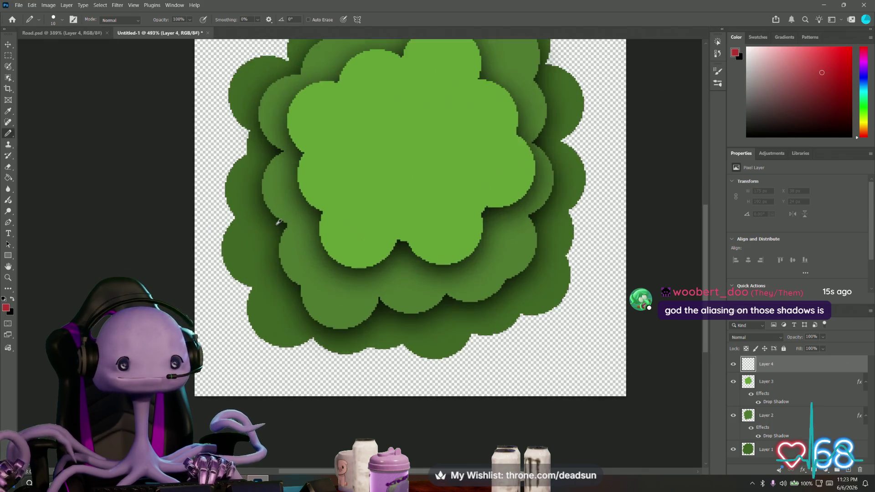
pyautogui.keyDown('alt'); pyautogui.scroll(-5, 270, 228); pyautogui.keyUp('alt')
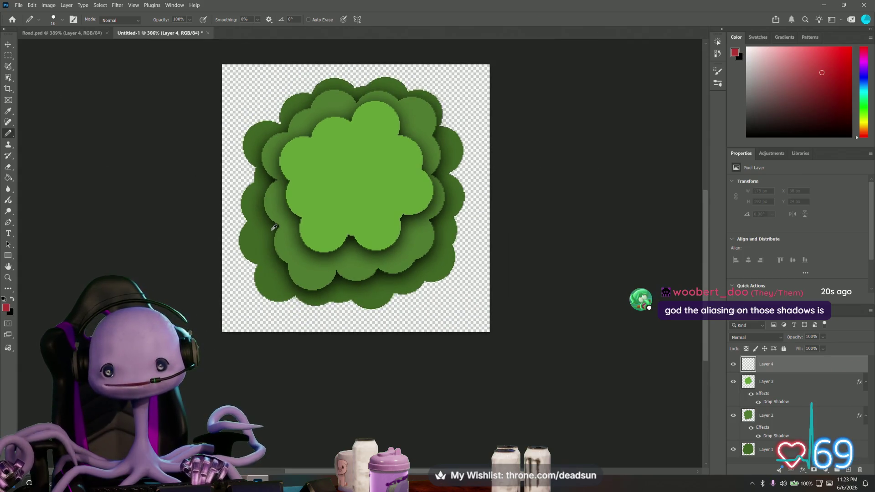
pyautogui.keyDown('alt'); pyautogui.scroll(-2, 269, 223); pyautogui.keyUp('alt')
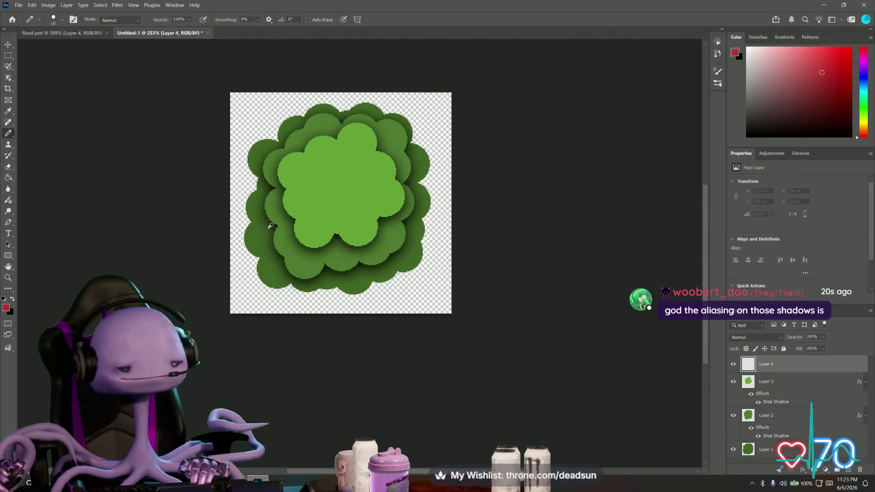
pyautogui.keyDown('alt'); pyautogui.scroll(2, 257, 218); pyautogui.keyUp('alt')
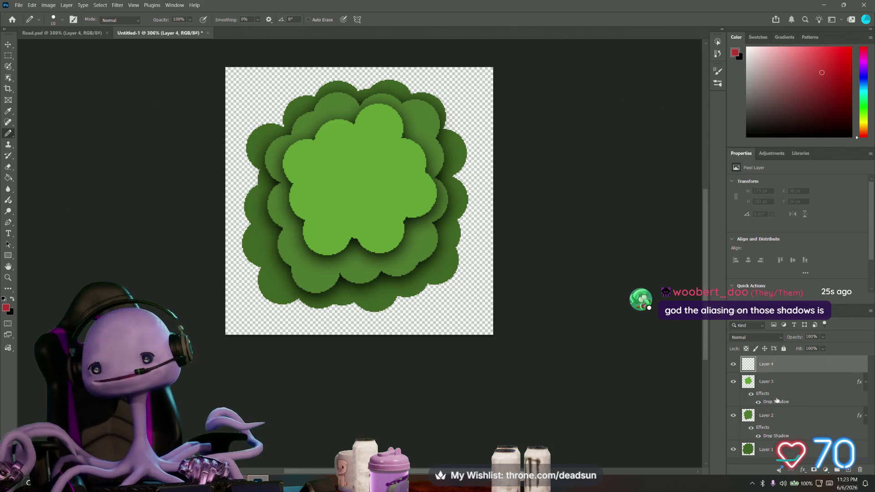
pyautogui.click(18, 5)
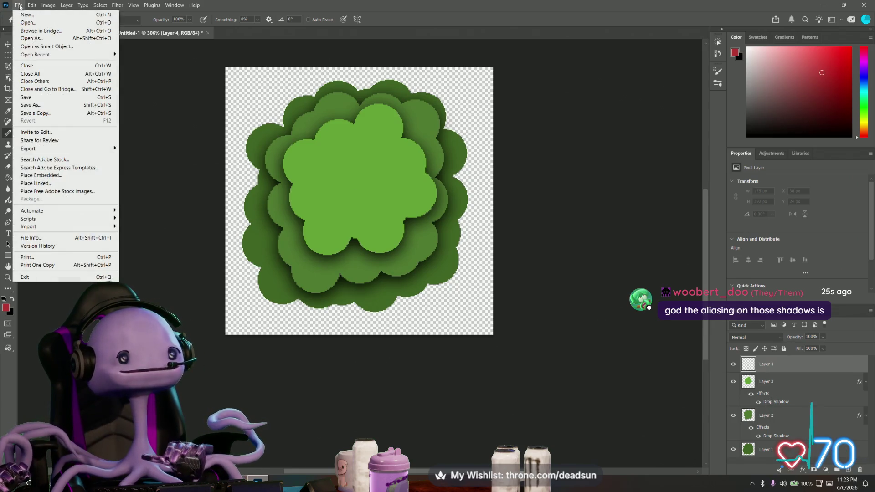
# Start Untitled-2 as a 1024 × 1024 pixel document on white
pyautogui.click(26, 15)
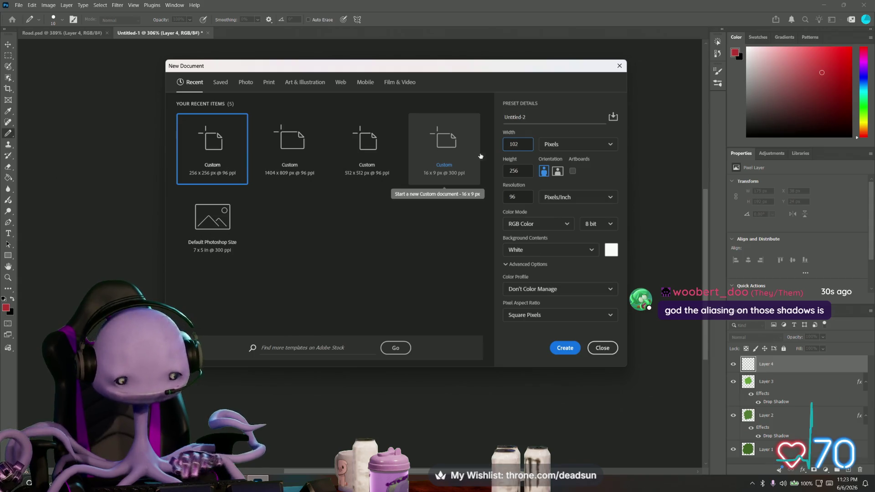
pyautogui.write('4')
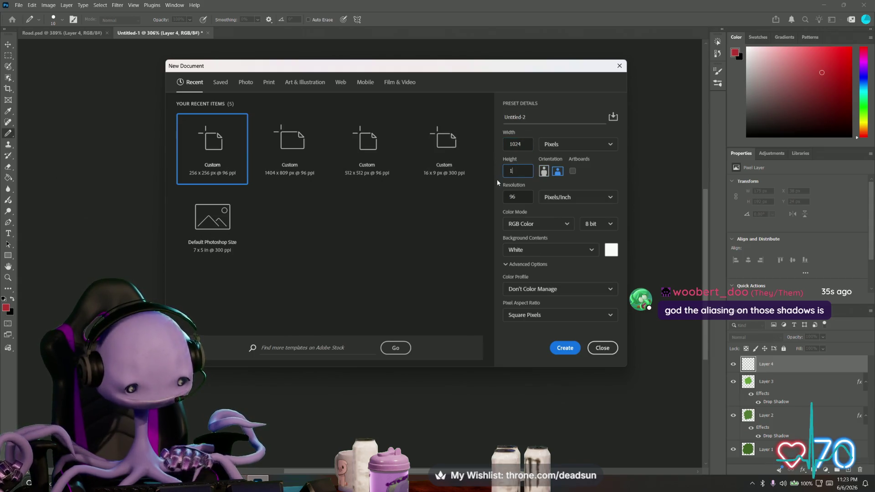
pyautogui.write('2')
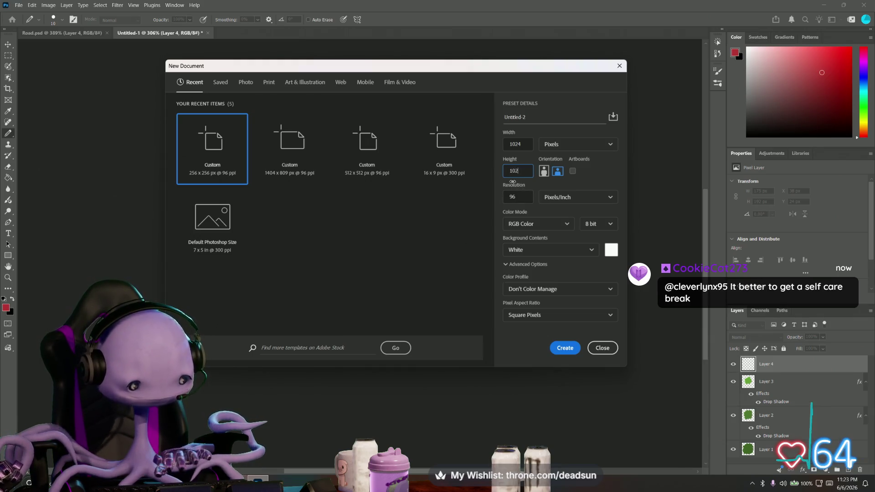
pyautogui.click(568, 348)
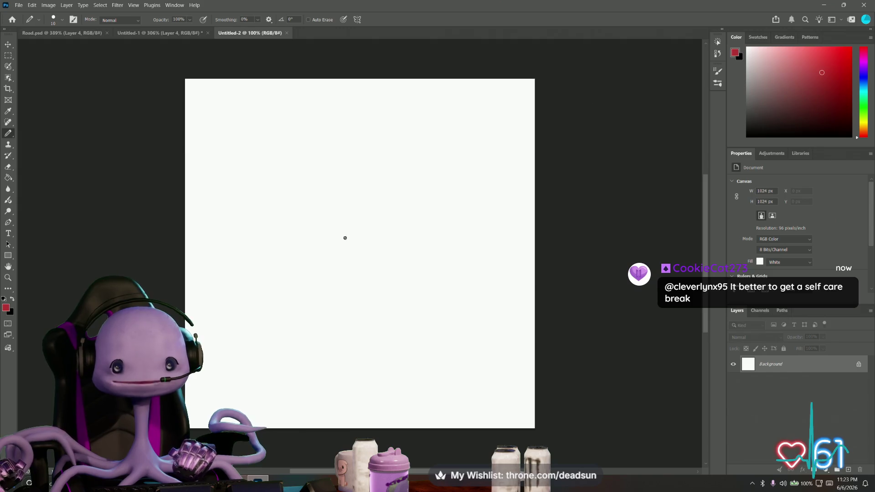
# Set the foreground colour to dark green hex 3f662c
pyautogui.click(5, 308)
pyautogui.moveTo(448, 202); pyautogui.dragTo(446, 196)
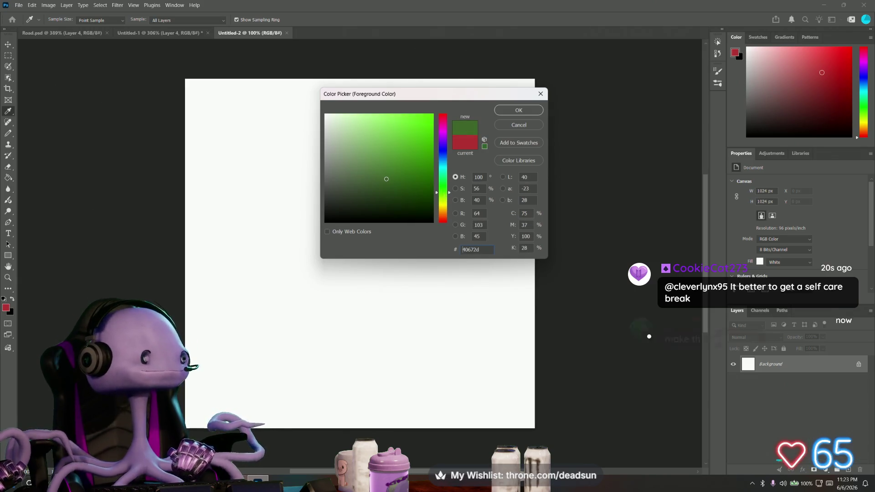
pyautogui.write('3f662c')
pyautogui.click(519, 110)
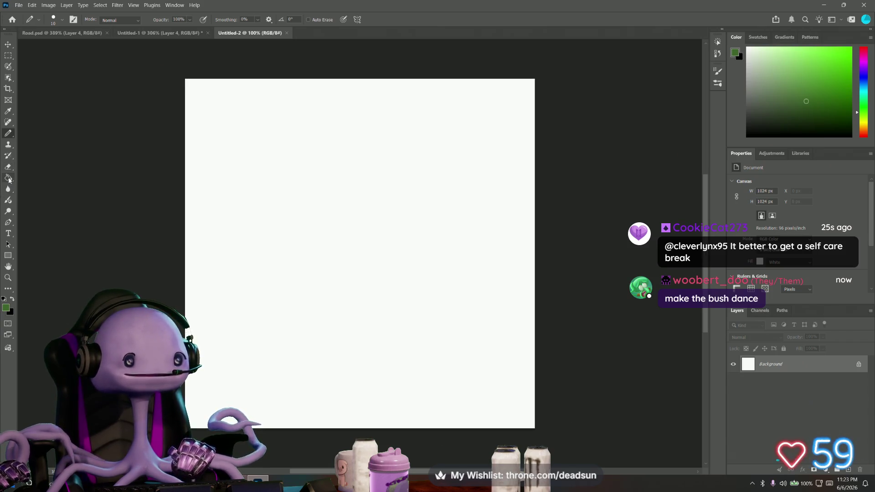
# Enlarge the brush to 448 px and undo a trial green stamp
pyautogui.click(53, 21)
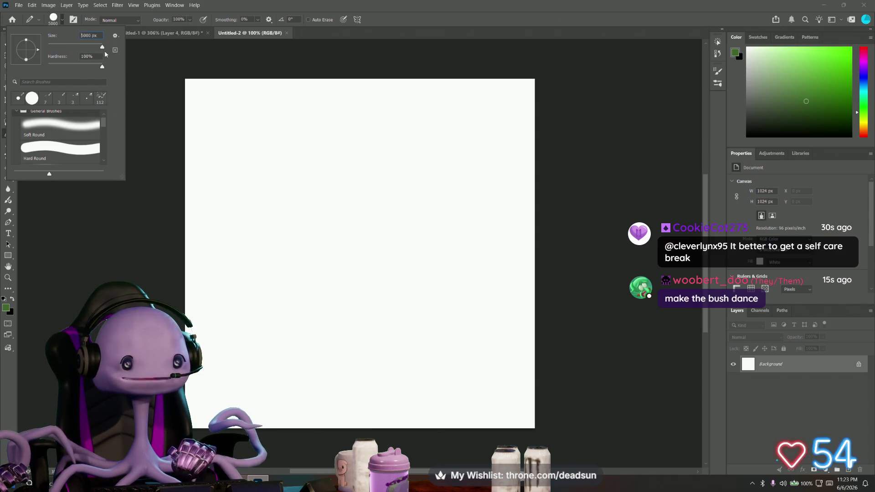
pyautogui.moveTo(92, 50); pyautogui.dragTo(88, 50)
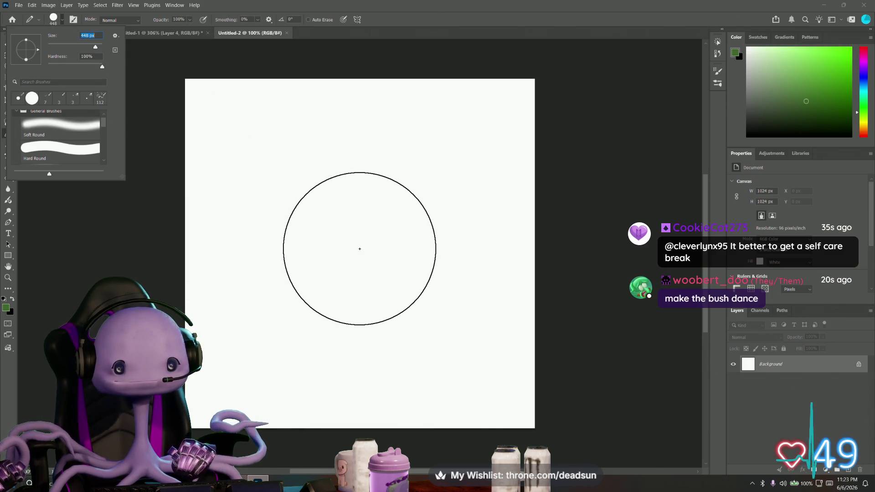
pyautogui.click(361, 248)
pyautogui.hotkey('ctrl', 'z')
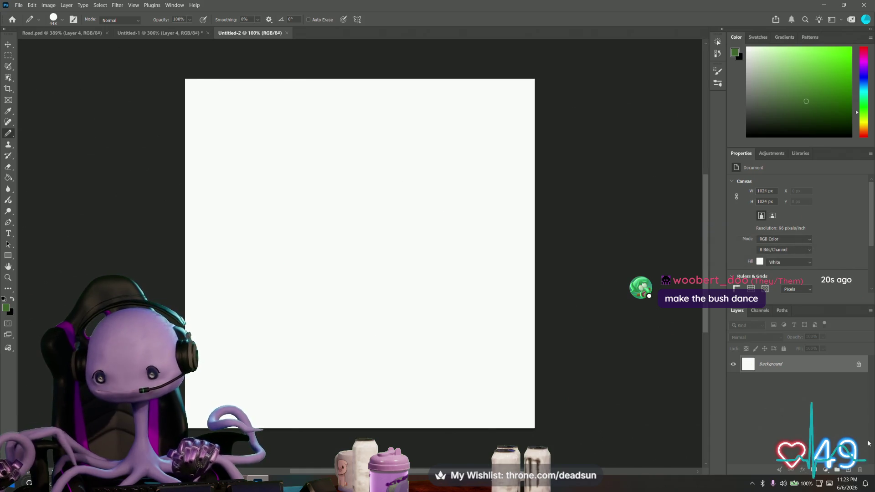
# Add a new empty Layer 1 and delete the white Background layer
pyautogui.click(848, 469)
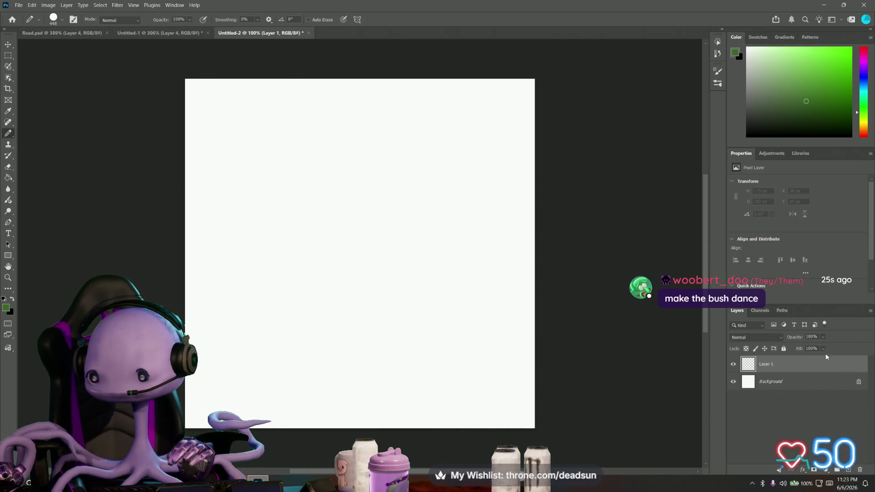
pyautogui.click(814, 381)
pyautogui.press('Delete')
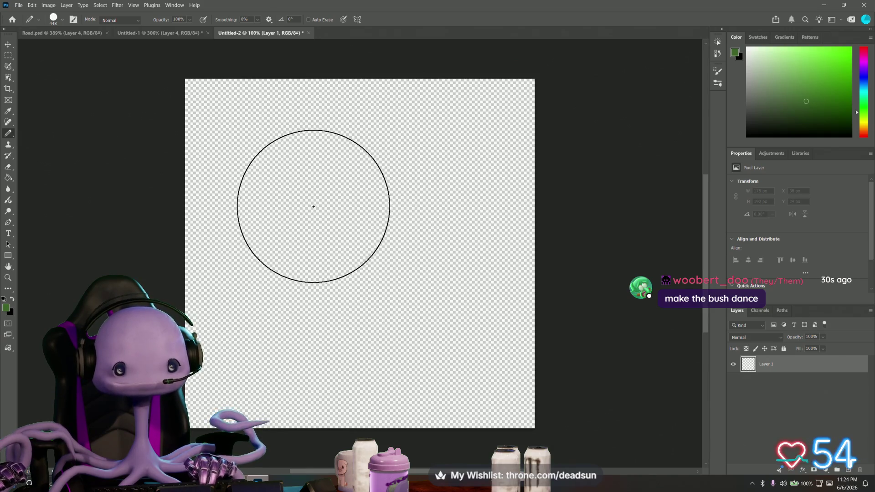
# Paint a big dark green blob of overlapping circles in the canvas centre
pyautogui.click(354, 259)
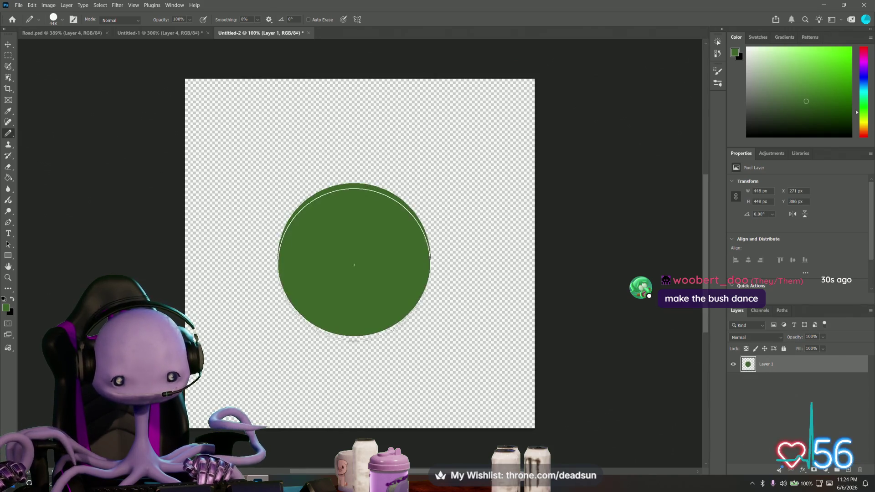
pyautogui.click(352, 221)
pyautogui.moveTo(371, 234)
pyautogui.mouseDown()
pyautogui.moveTo(389, 269)
pyautogui.moveTo(348, 287)
pyautogui.moveTo(317, 242)
pyautogui.moveTo(327, 221)
pyautogui.moveTo(368, 218)
pyautogui.moveTo(385, 230)
pyautogui.moveTo(405, 263)
pyautogui.moveTo(371, 303)
pyautogui.moveTo(323, 288)
pyautogui.moveTo(318, 220)
pyautogui.moveTo(353, 168)
pyautogui.moveTo(369, 234)
pyautogui.mouseUp()
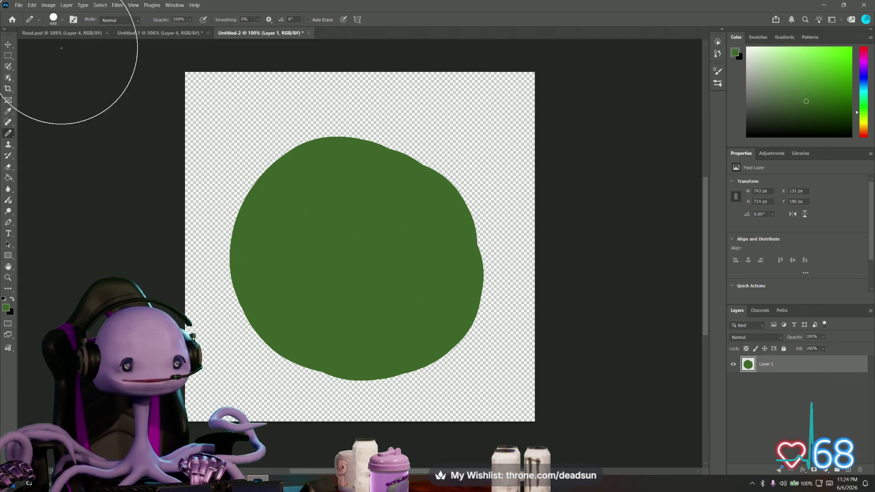
pyautogui.click(38, 21)
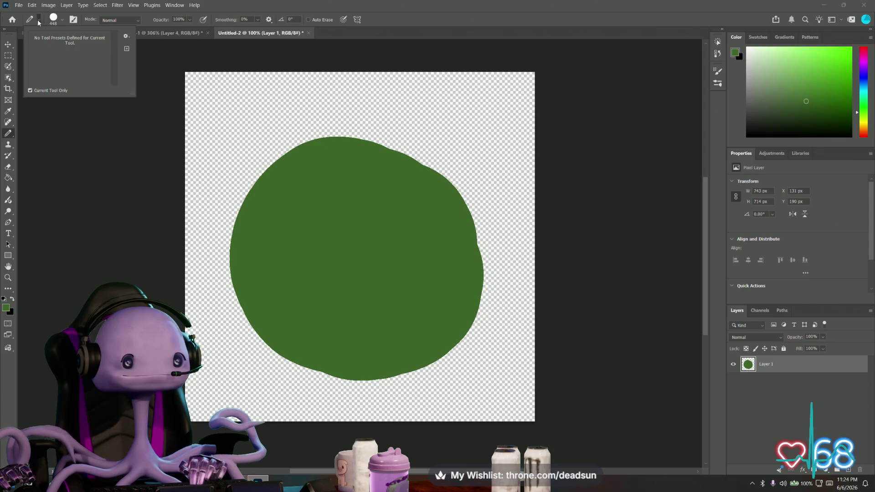
# Set the brush size to 88 px, then bring the browser window with the YouTube video forward
pyautogui.click(54, 21)
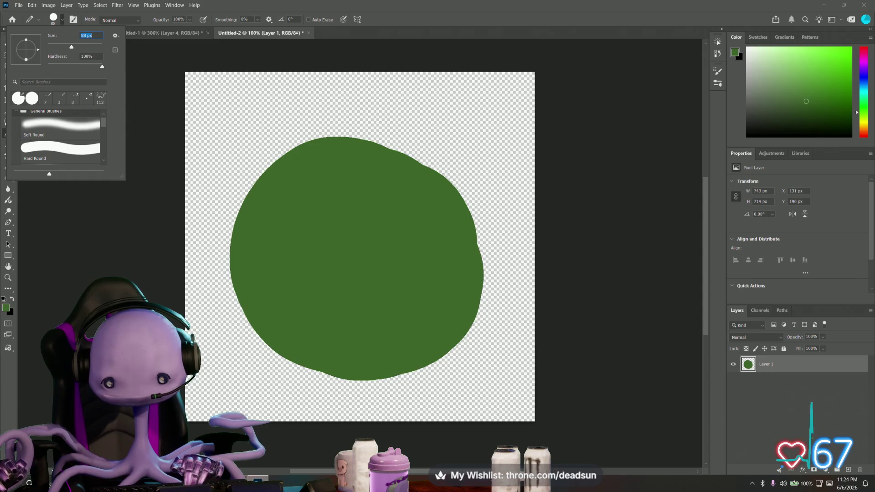
pyautogui.press('Return')
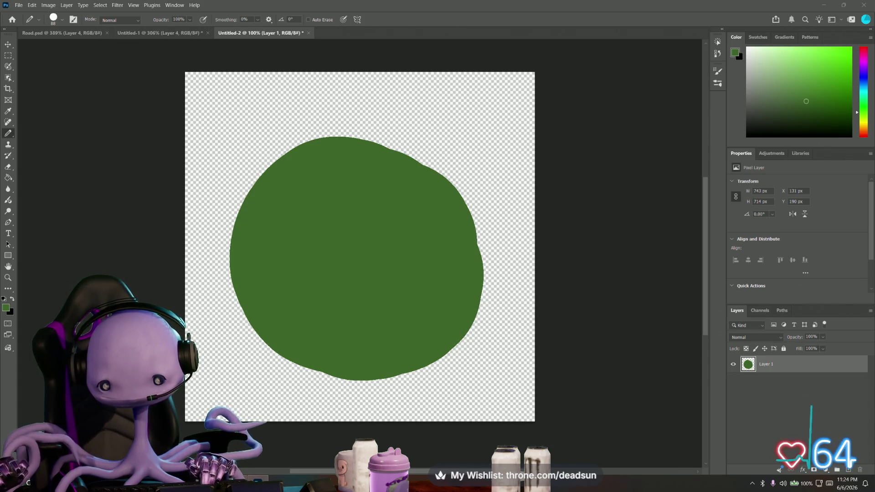
pyautogui.hotkey('alt', 'Tab')
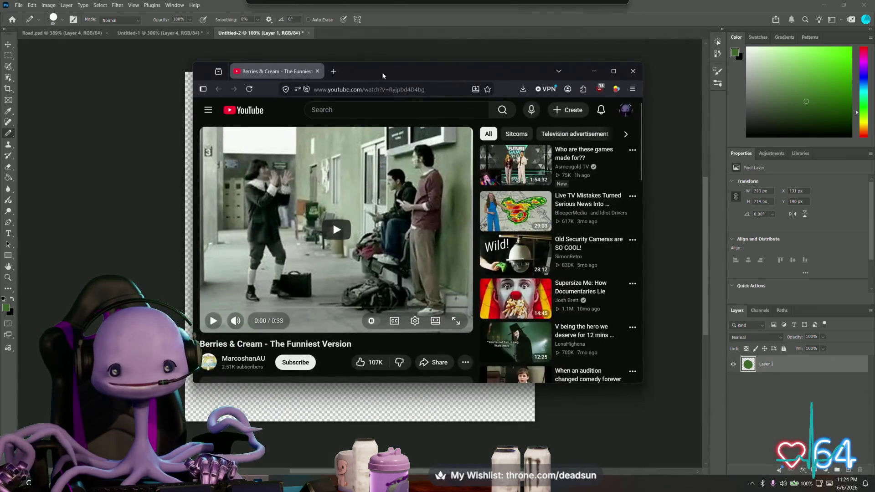
# Maximise the browser and play the Berries & Cream video full screen
pyautogui.click(613, 70)
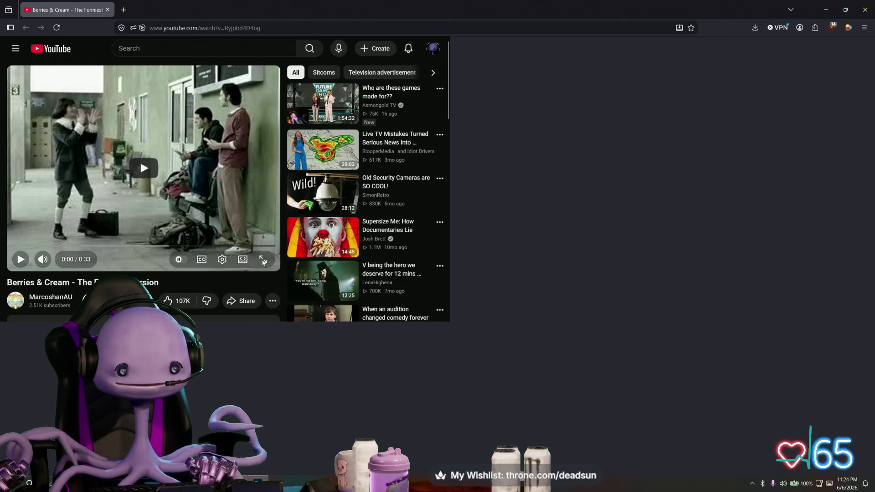
pyautogui.moveTo(813, 9); pyautogui.dragTo(577, 37)
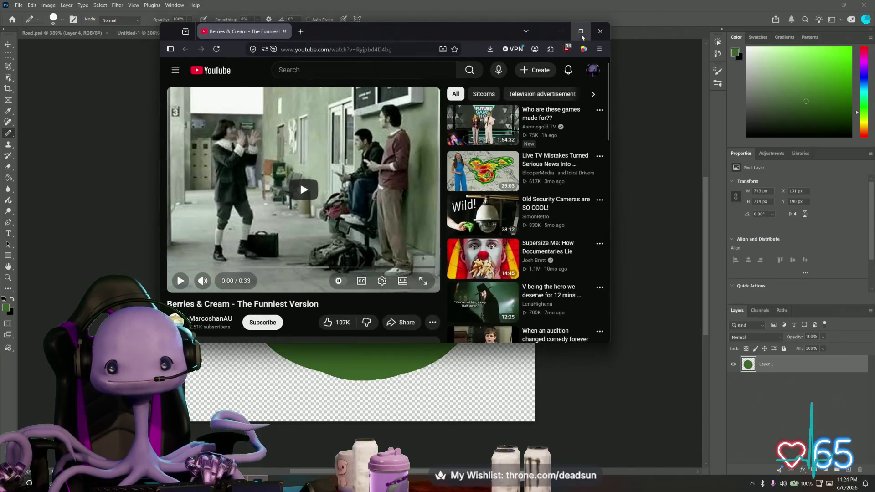
pyautogui.click(585, 31)
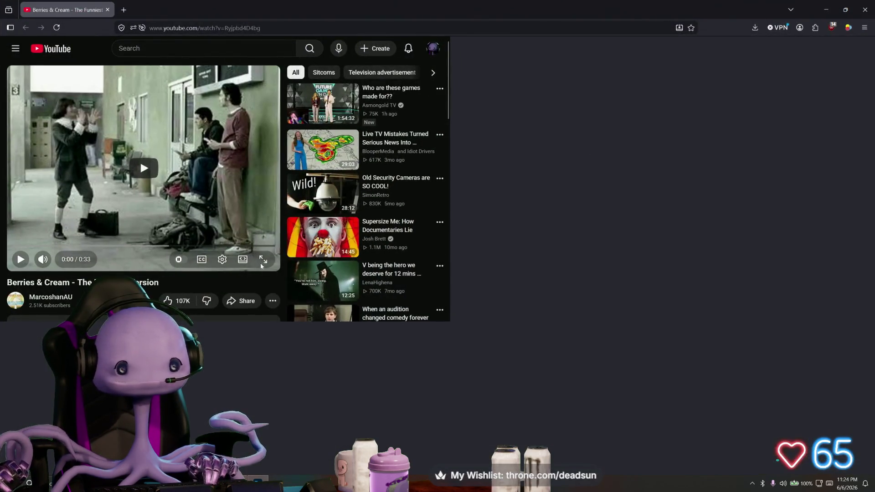
pyautogui.doubleClick(135, 106)
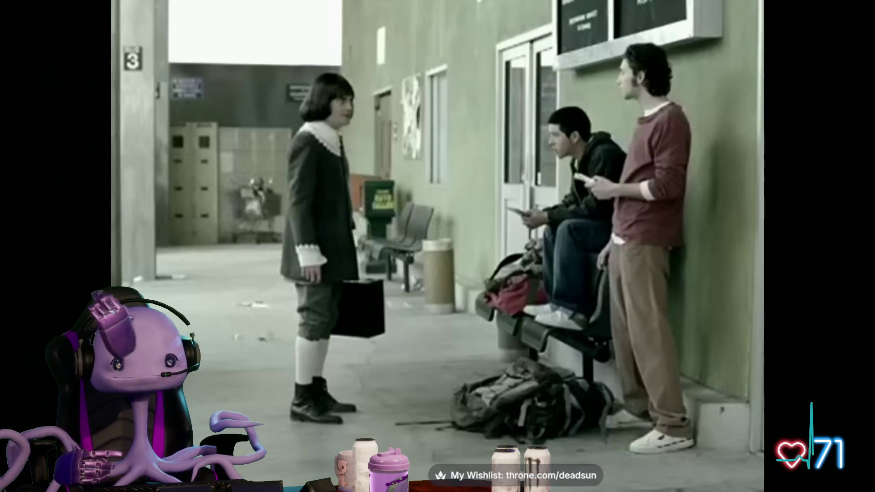
# Pause the Berries & Cream video at the kitchen scene and head back toward Photoshop
pyautogui.click(211, 306)
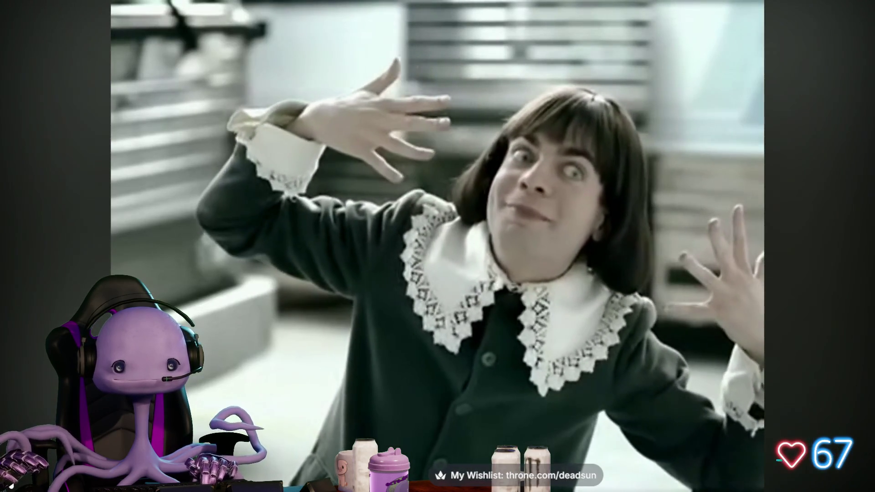
pyautogui.moveTo(14, 484)
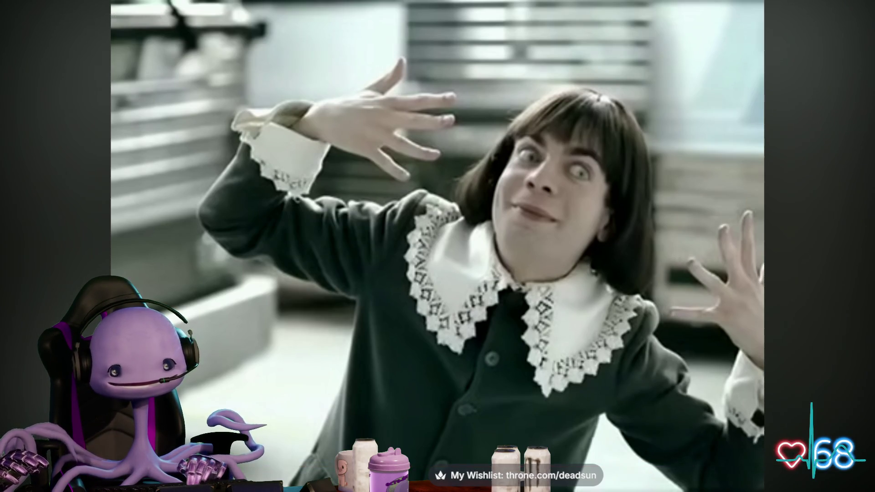
pyautogui.moveTo(544, 159)
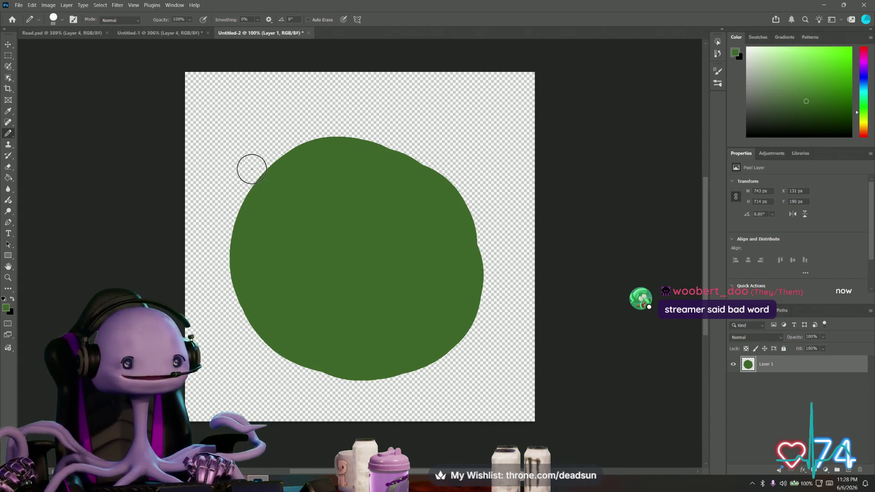
# Stamp round green bumps along the blob's upper-left edge and the start of the top
pyautogui.click(251, 169)
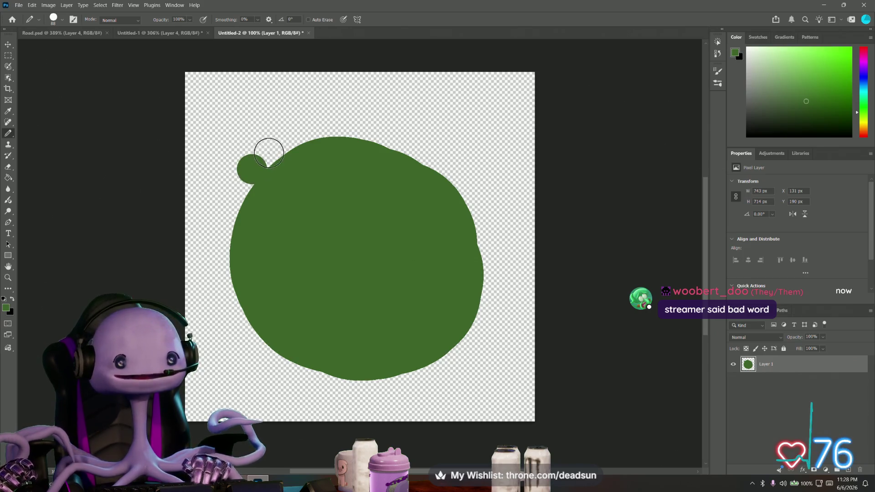
pyautogui.click(253, 142)
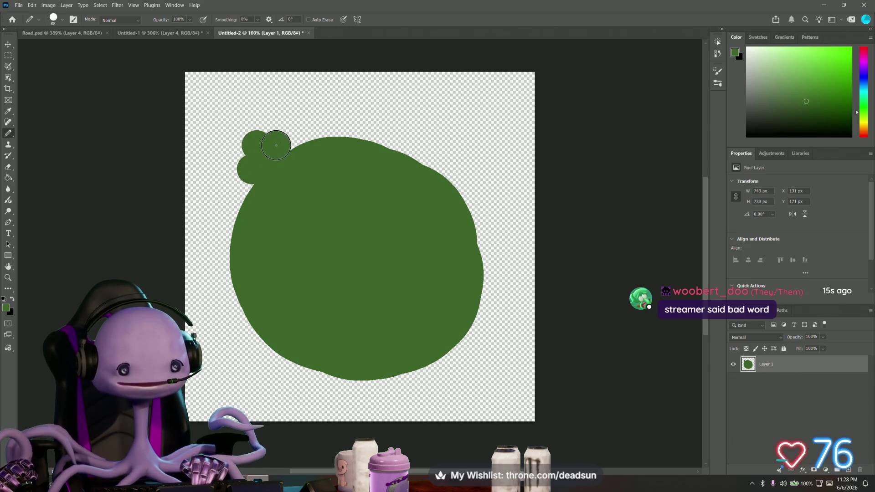
pyautogui.click(287, 124)
pyautogui.click(296, 139)
pyautogui.click(306, 126)
pyautogui.click(326, 131)
# Continue the green bumps across the top edge to the top-right corner
pyautogui.click(325, 130)
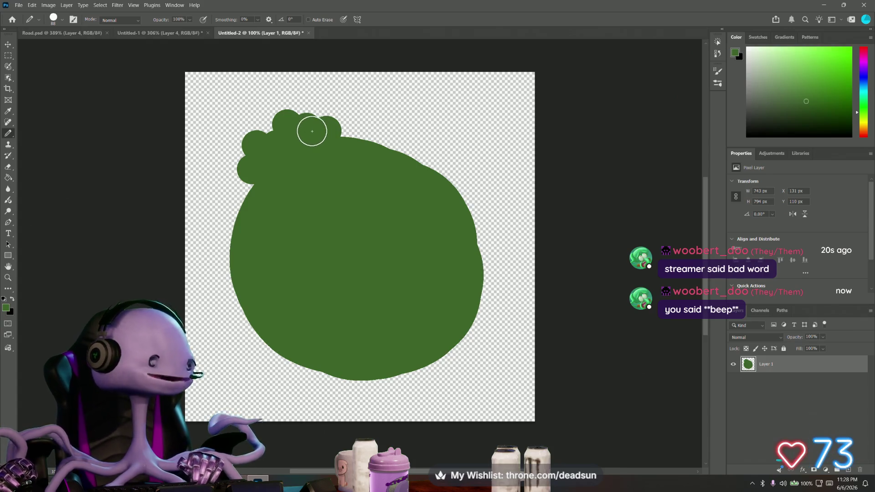
pyautogui.click(348, 115)
pyautogui.click(363, 131)
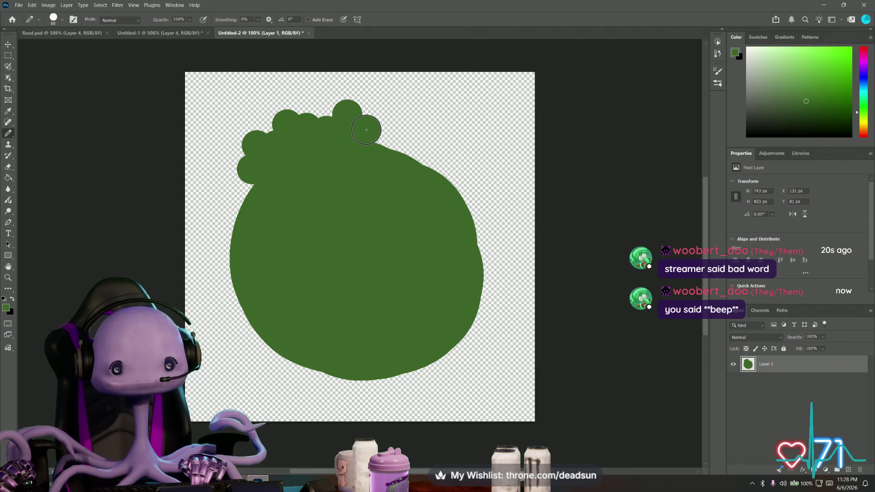
pyautogui.click(384, 110)
pyautogui.click(385, 136)
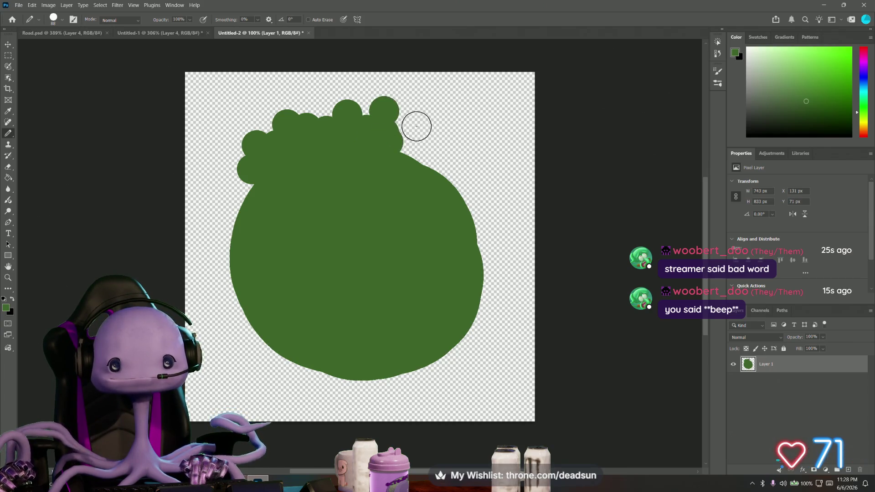
pyautogui.click(411, 148)
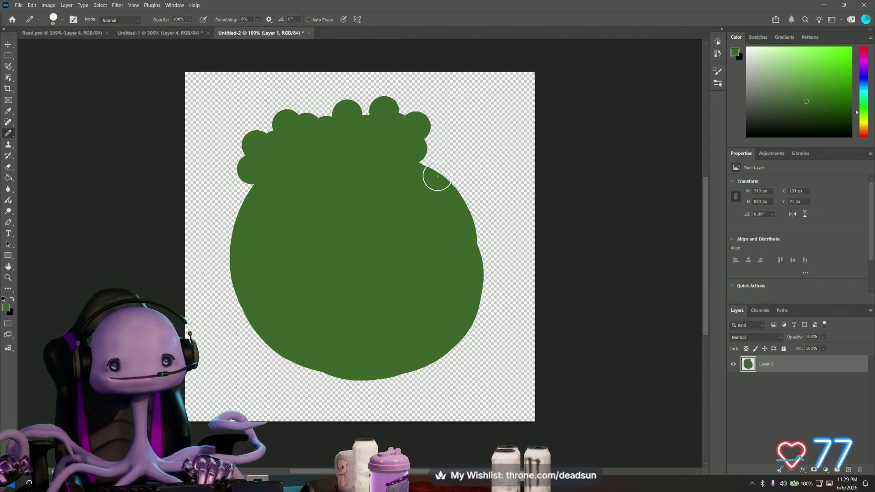
# Add round green bumps along the blob's upper-right edge
pyautogui.click(446, 154)
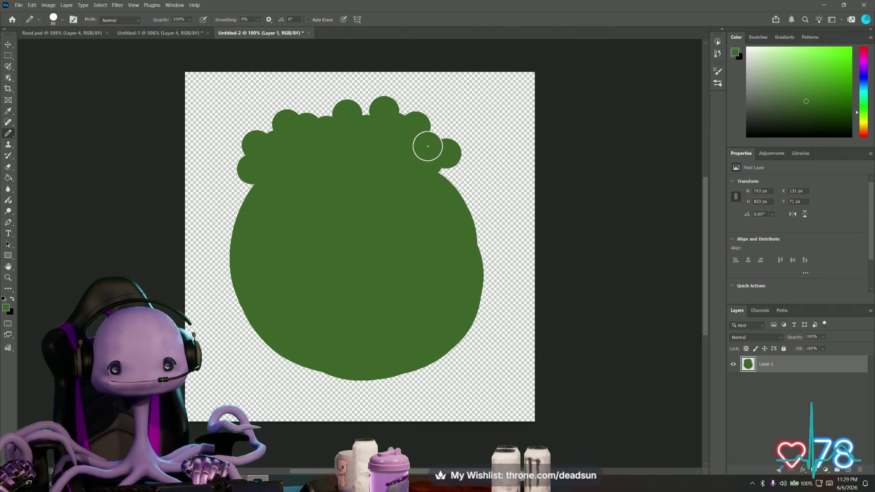
pyautogui.click(442, 130)
pyautogui.click(455, 161)
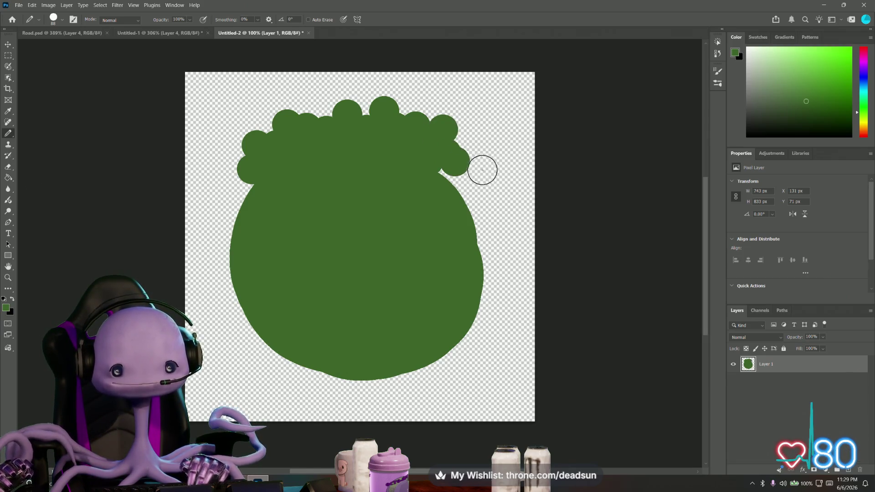
pyautogui.click(474, 167)
pyautogui.click(474, 182)
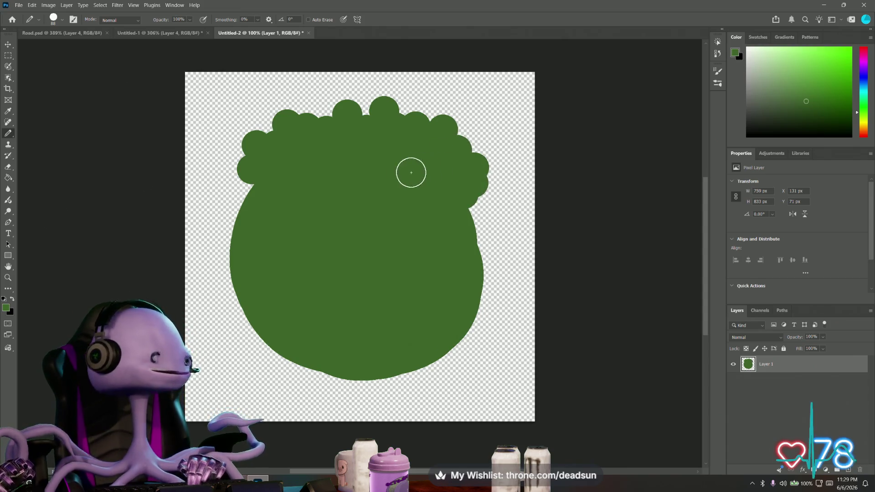
# Add green bumps down the blob's left edge, filling its notches
pyautogui.click(238, 200)
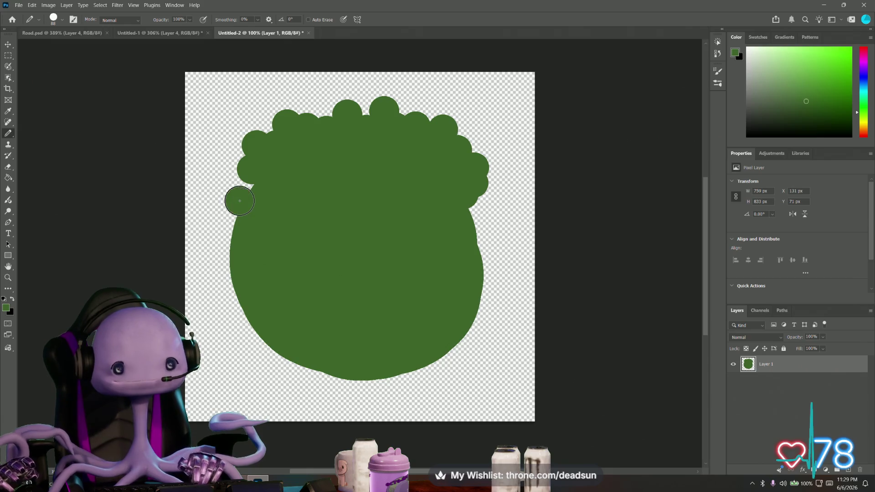
pyautogui.click(223, 223)
pyautogui.click(242, 182)
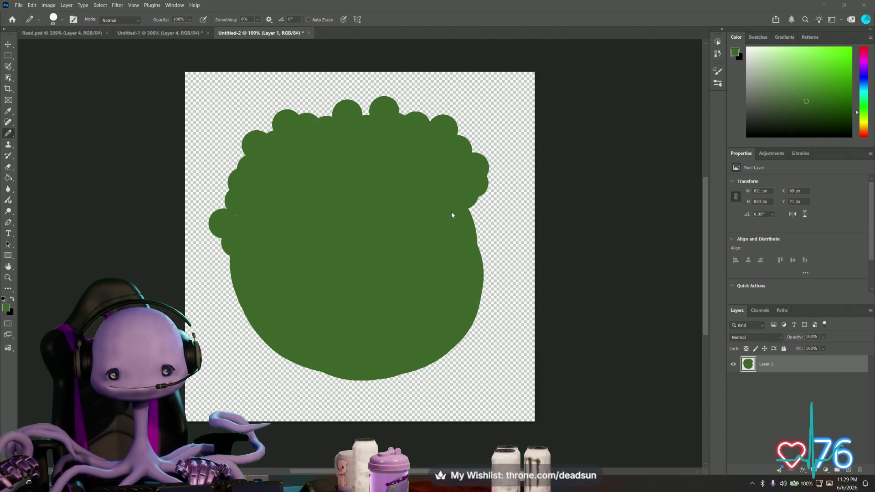
pyautogui.click(246, 217)
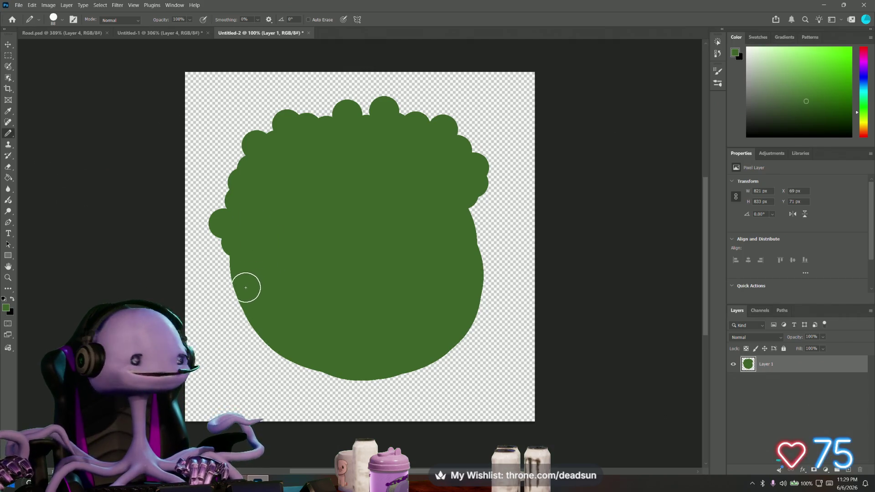
# Stamp green bumps down the lower-left edge and along the bottom of the bush
pyautogui.click(227, 285)
pyautogui.click(232, 259)
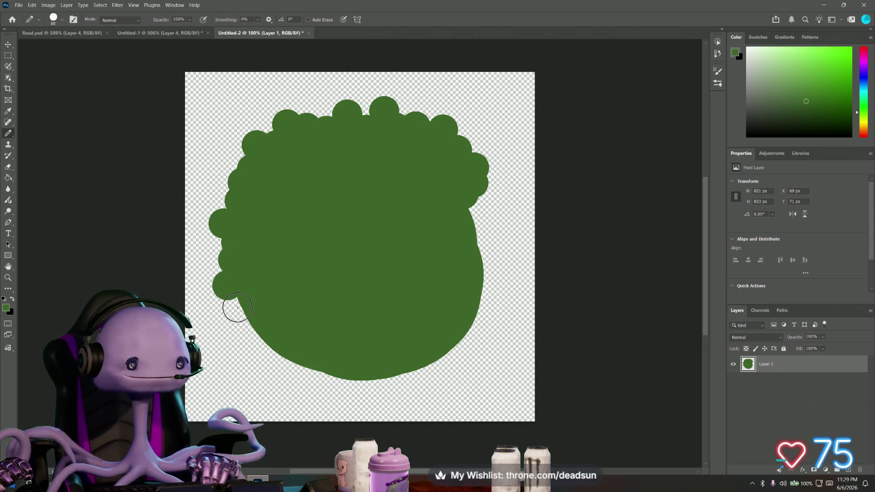
pyautogui.click(250, 329)
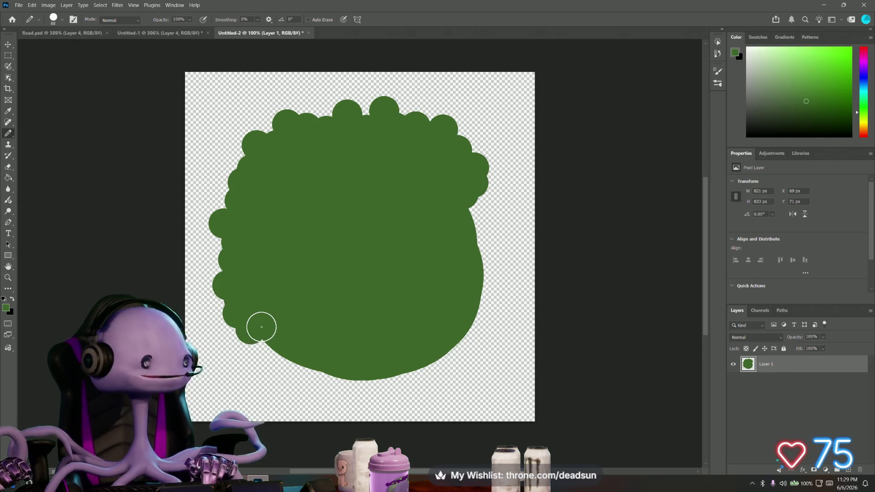
pyautogui.click(259, 350)
pyautogui.click(288, 369)
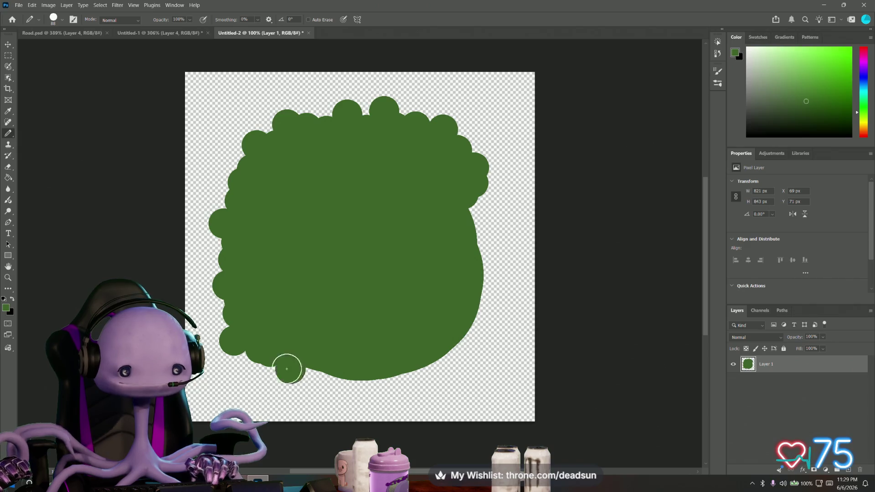
pyautogui.click(311, 367)
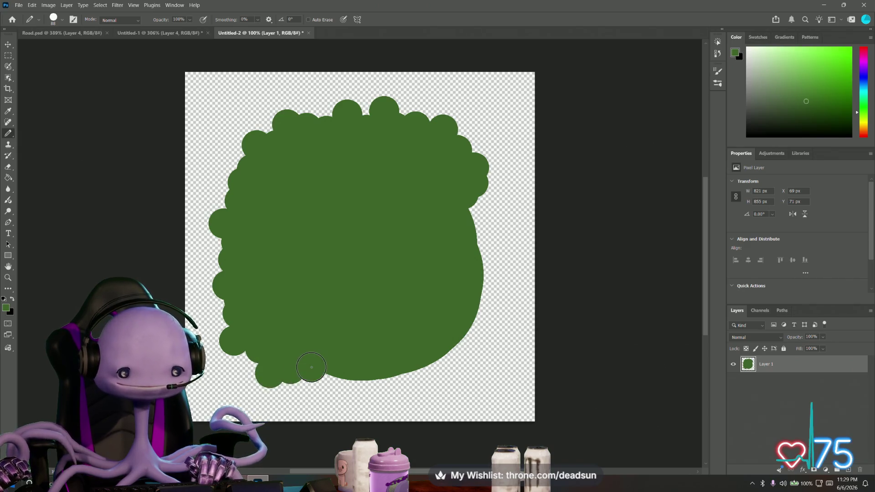
pyautogui.click(319, 392)
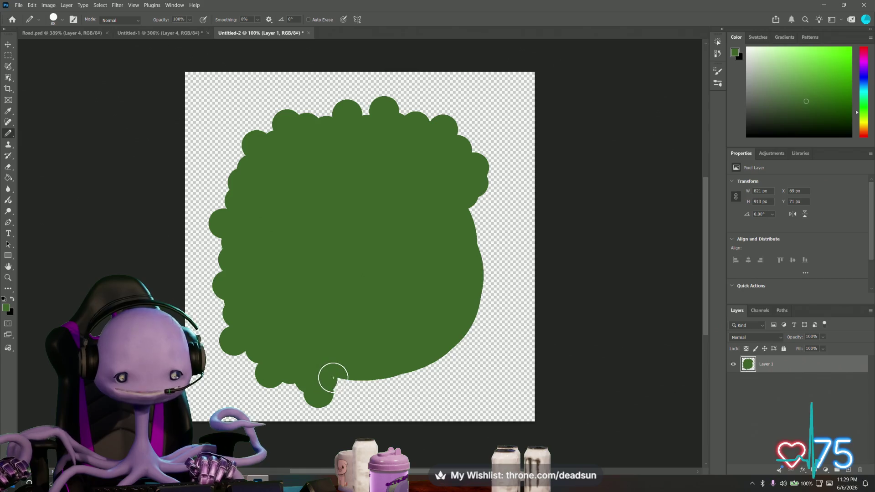
pyautogui.click(356, 392)
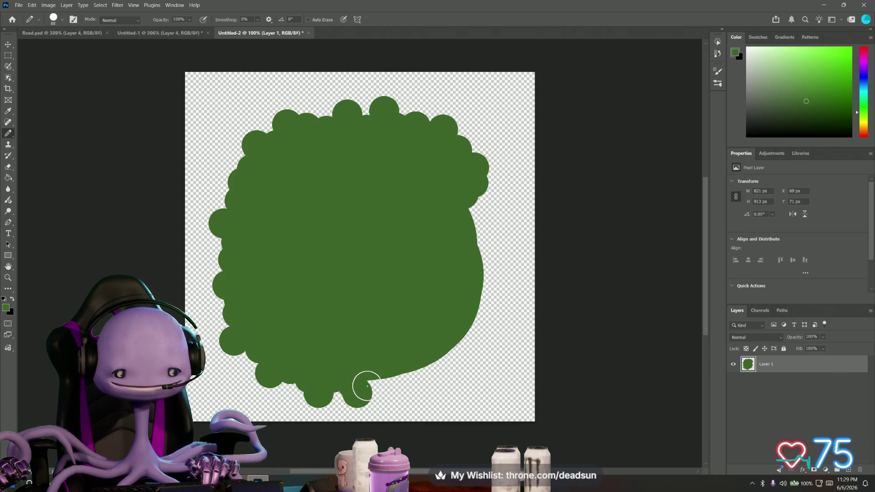
# Continue the green bumps around the lower-right corner and up the right edge
pyautogui.click(398, 378)
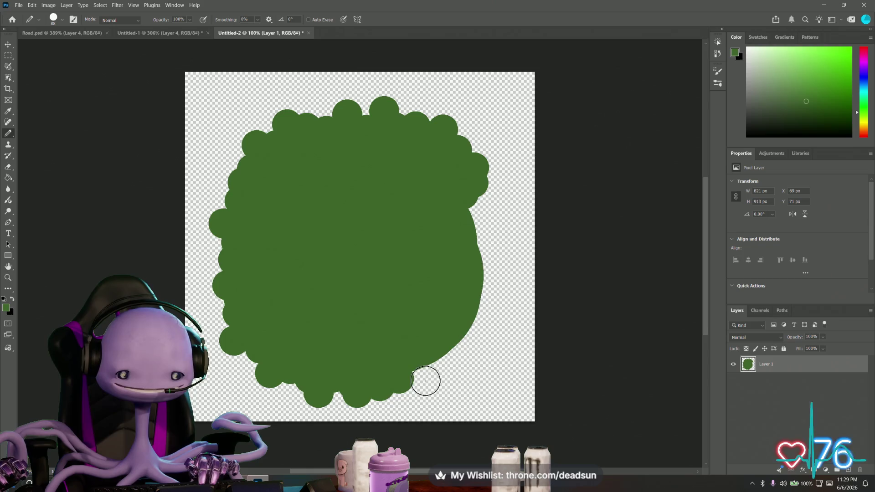
pyautogui.click(425, 379)
pyautogui.click(442, 368)
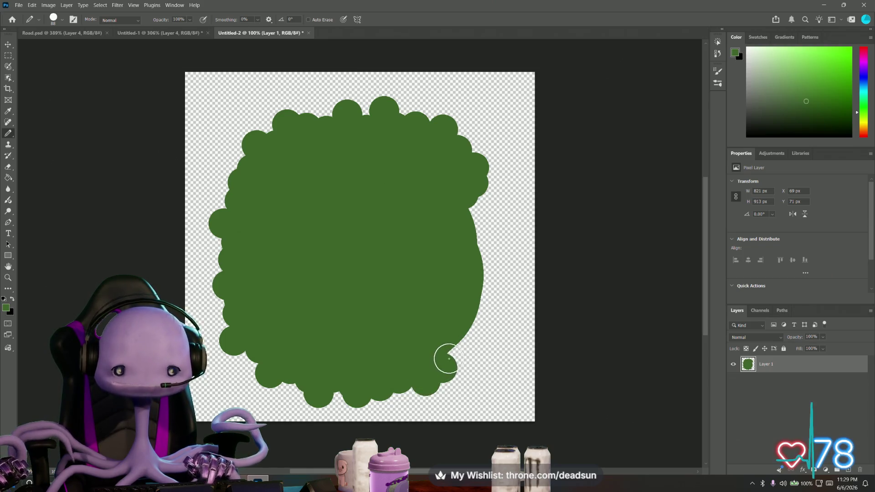
pyautogui.click(461, 350)
pyautogui.click(480, 331)
pyautogui.click(481, 313)
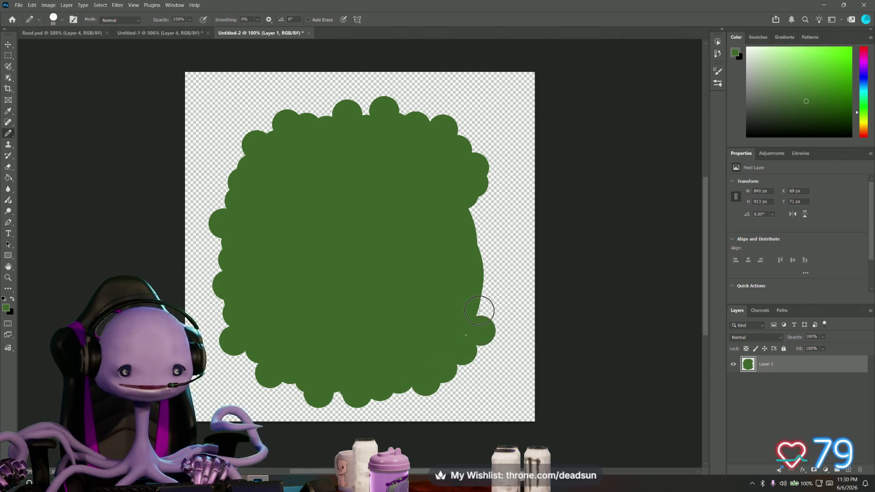
pyautogui.click(482, 287)
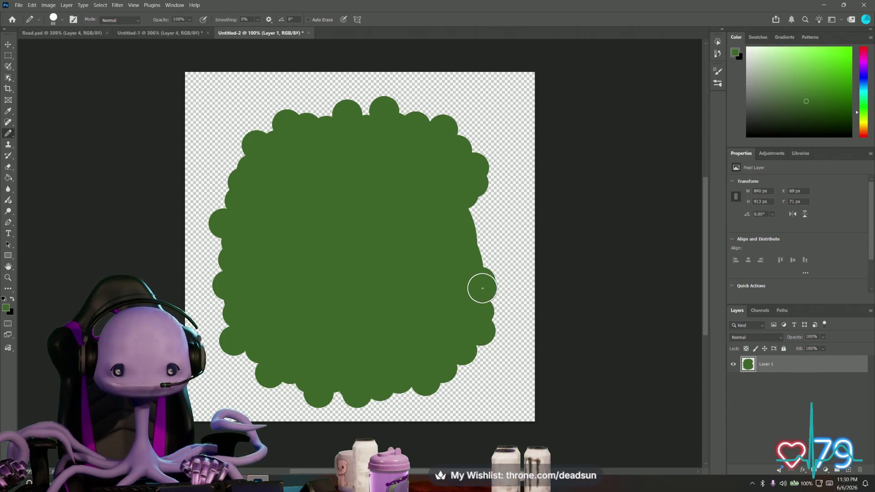
pyautogui.click(487, 255)
pyautogui.click(470, 231)
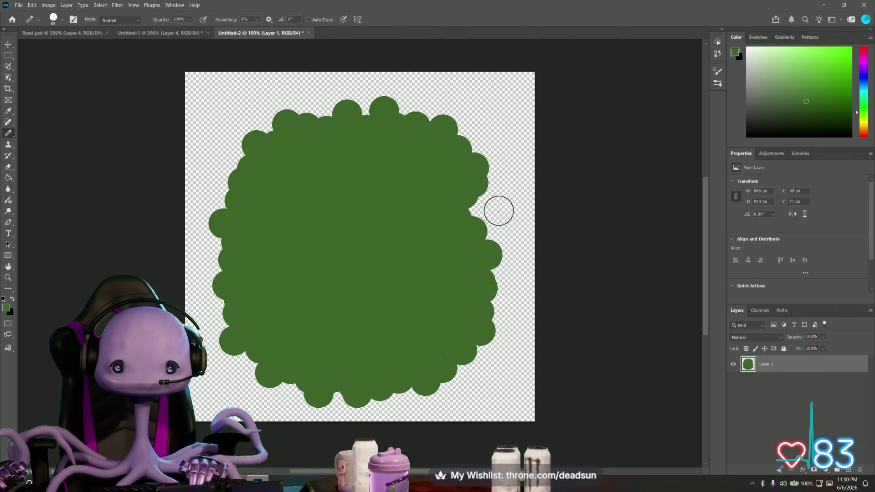
pyautogui.click(491, 207)
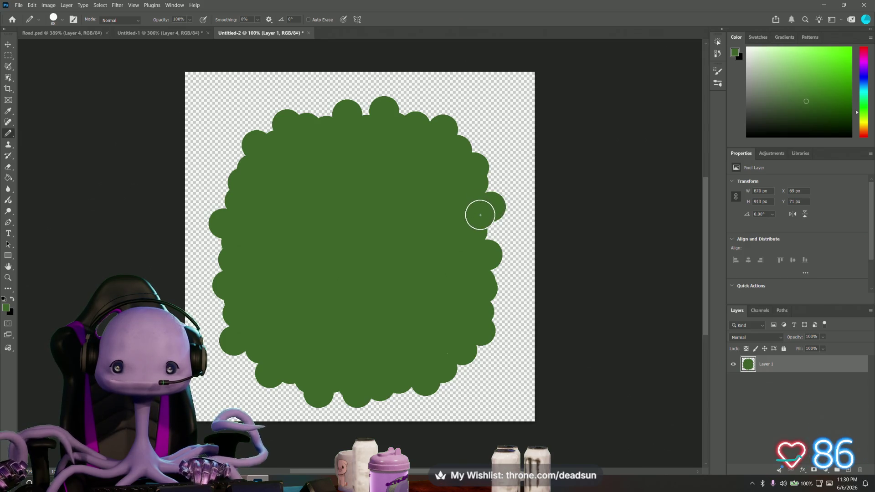